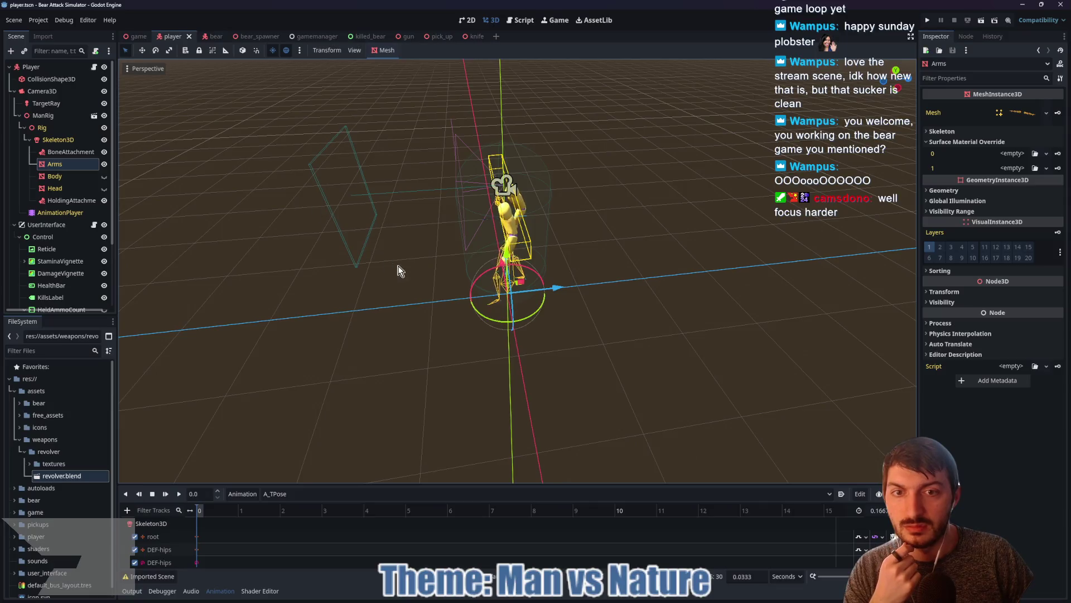
- Orbit around the player character, trying an Arms rotation and cancelling it
mouse_move(397, 271)
left_mouse_down()
mouse_move(581, 256)
mouse_move(453, 263)
left_mouse_up()
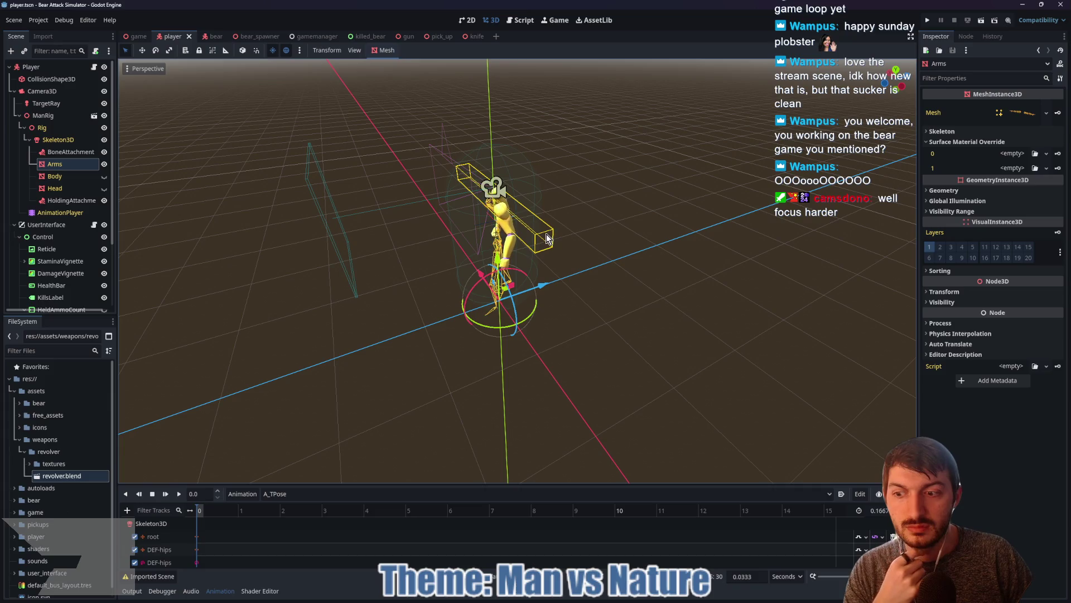
mouse_move(634, 241)
left_mouse_down()
mouse_move(592, 247)
mouse_move(700, 234)
mouse_move(558, 242)
left_mouse_up()
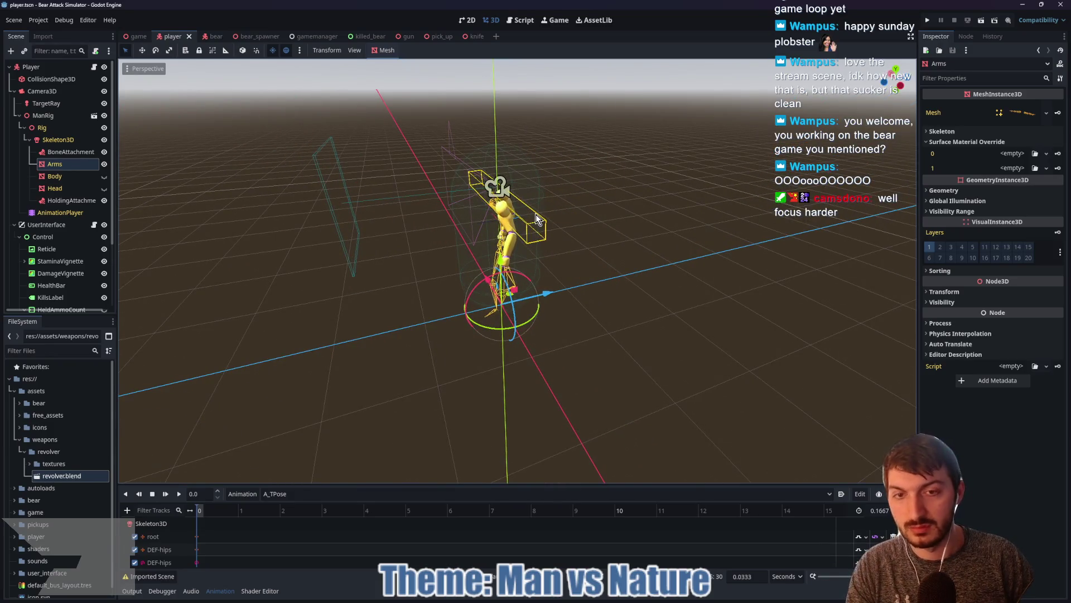
mouse_move(516, 278)
left_mouse_down()
mouse_move(555, 280)
mouse_move(510, 275)
left_mouse_up()
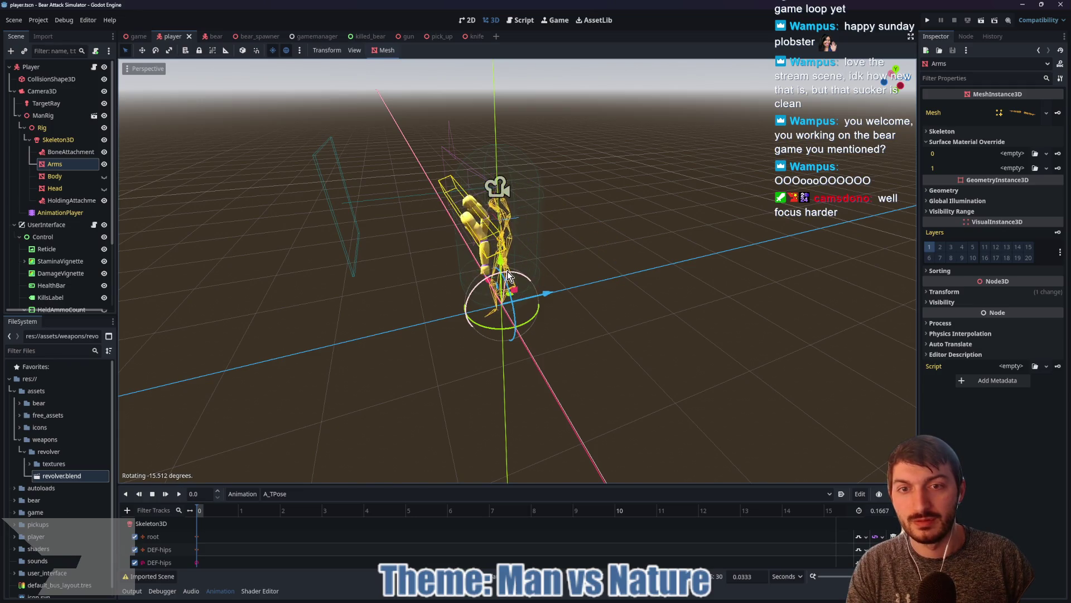
key("Escape")
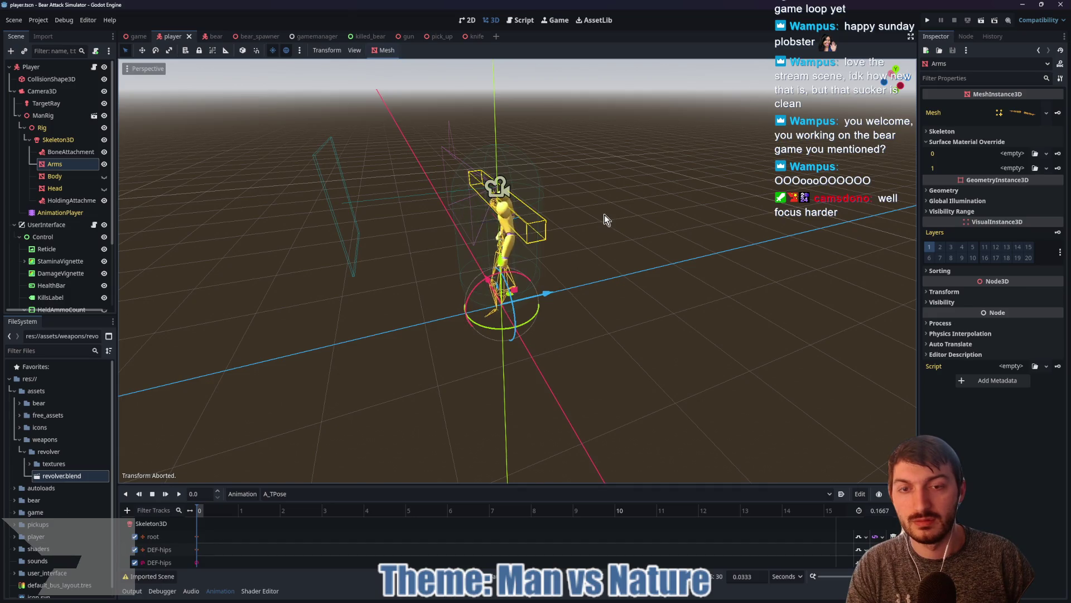
key("KP_6")
key("KP_6")
key("KP_6")
key("KP_6")
key("KP_6")
key("KP_6")
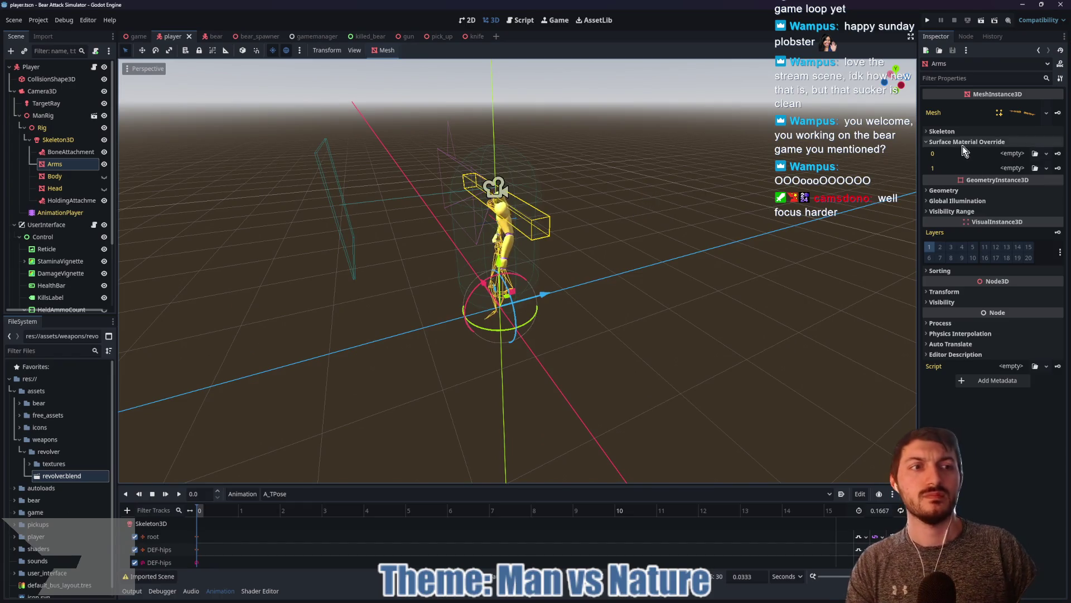
- In the game scene, shrink the BearSwipe overlay to 476 × 496 pixels and select GameUI
left_click(136, 36)
scroll(552, 250, "down", 3)
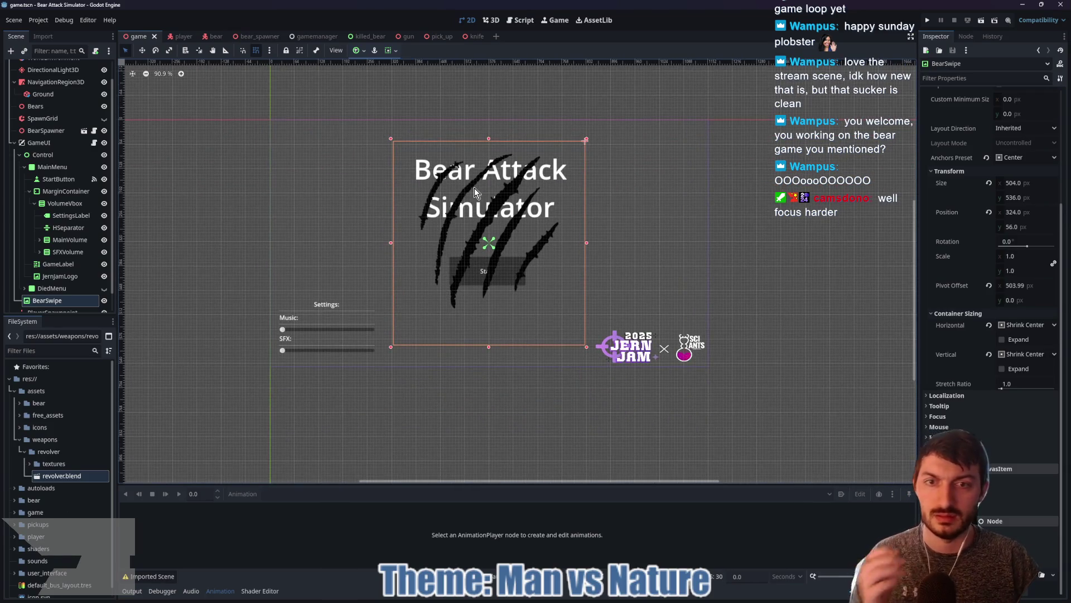
mouse_move(390, 347)
left_mouse_down()
mouse_move(545, 160)
mouse_move(553, 176)
mouse_move(575, 152)
mouse_move(402, 332)
left_mouse_up()
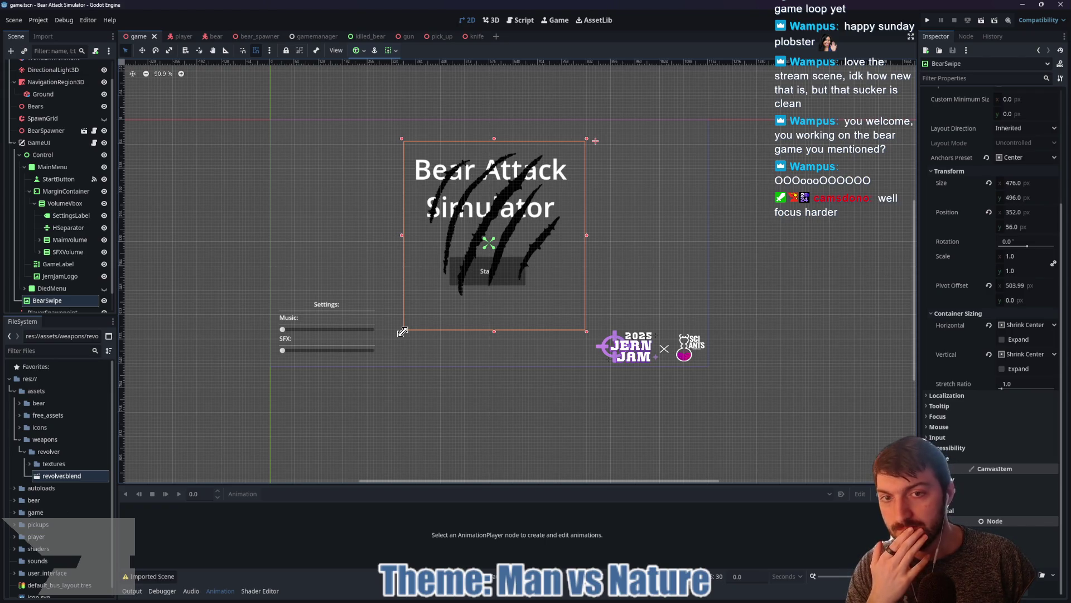
left_click(403, 331)
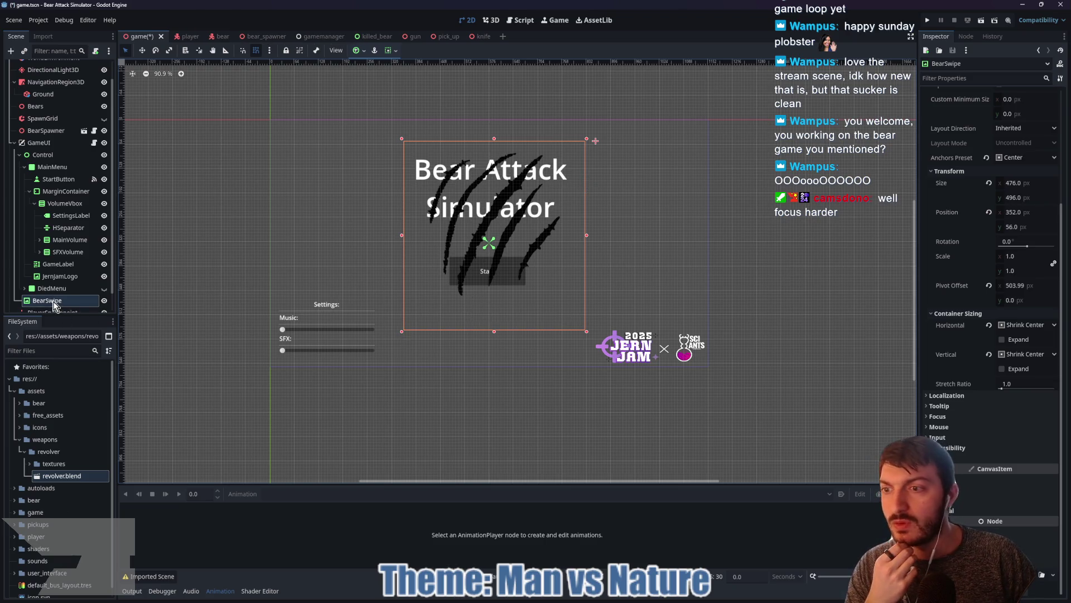
scroll(53, 301, "down", 1)
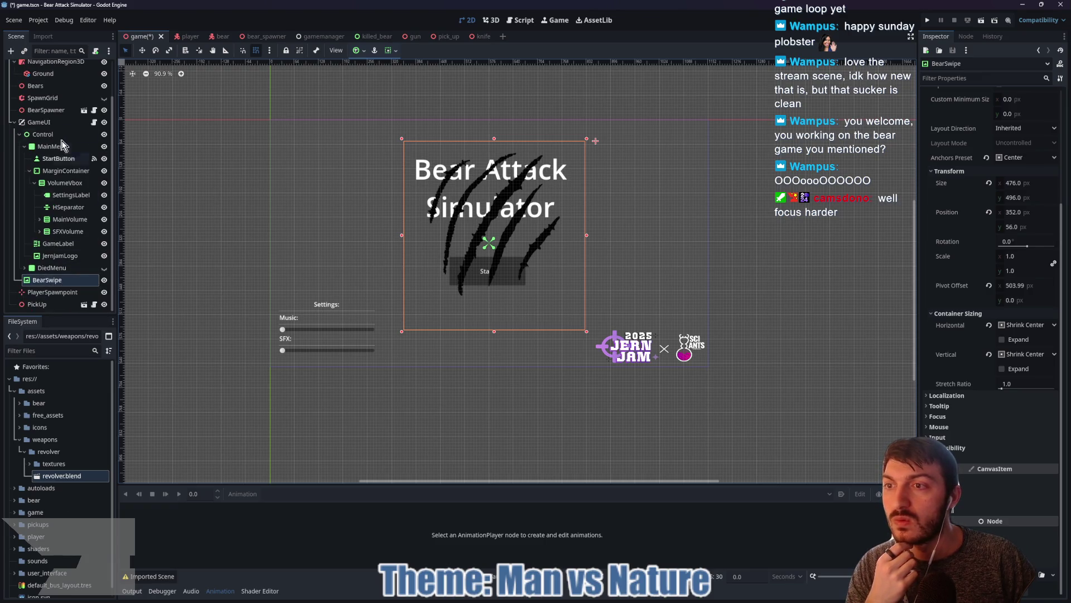
left_click(54, 124)
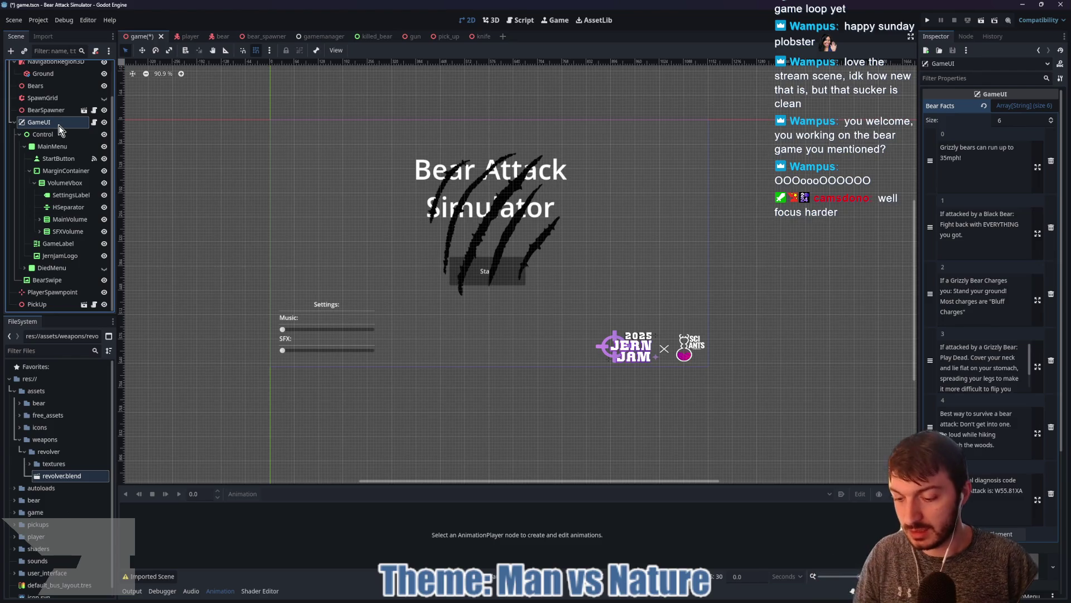
- Start adding a child node, searching 'sw' and 'tme' and clearing each search
key("ctrl+a")
type("sw")
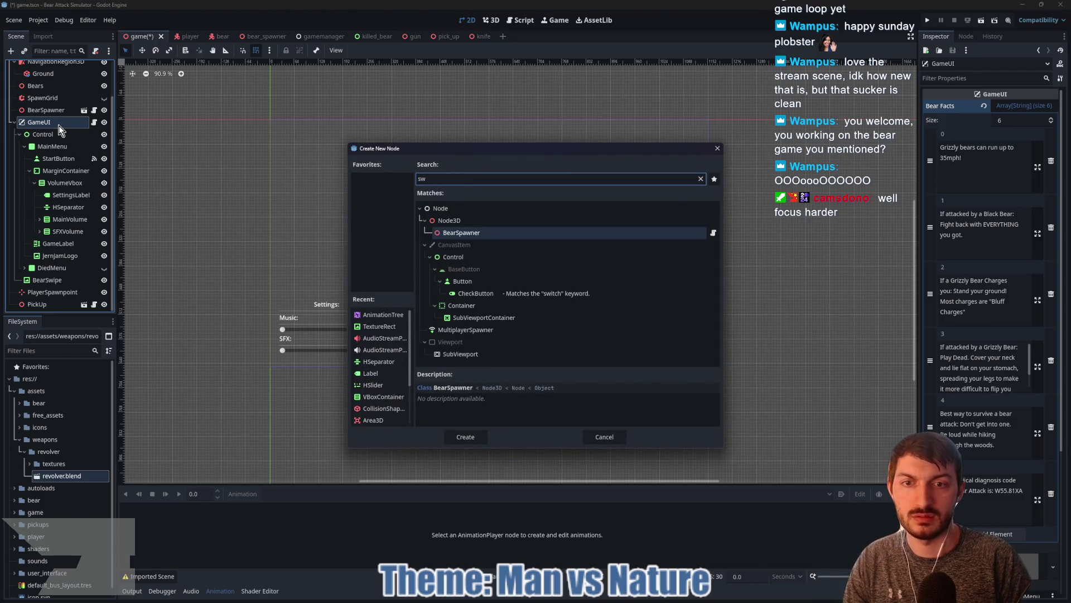
key("BackSpace")
key("BackSpace")
type("tme")
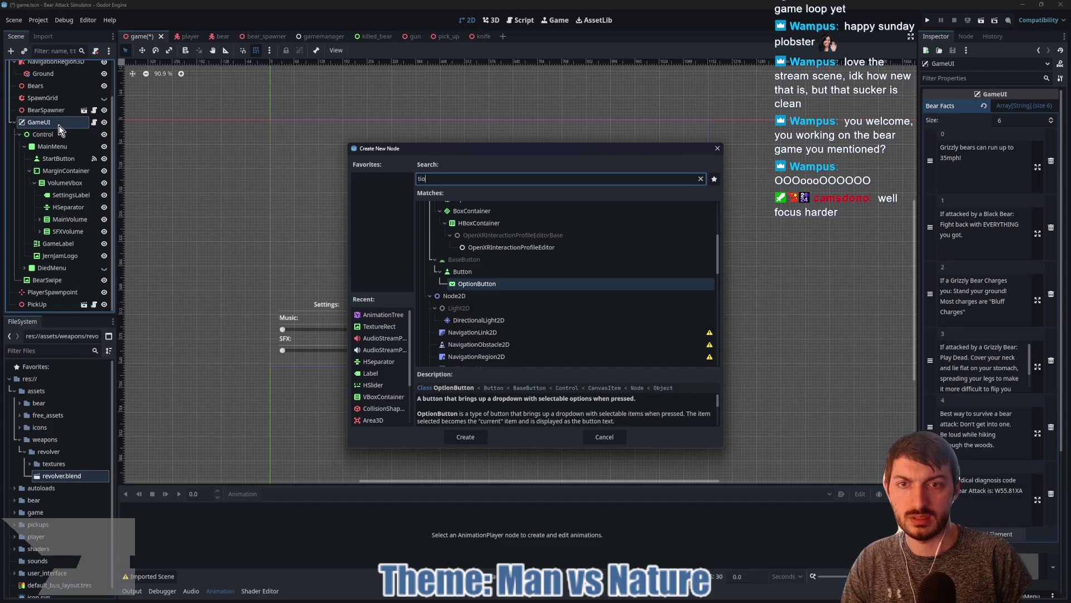
key("BackSpace")
key("BackSpace")
key("BackSpace")
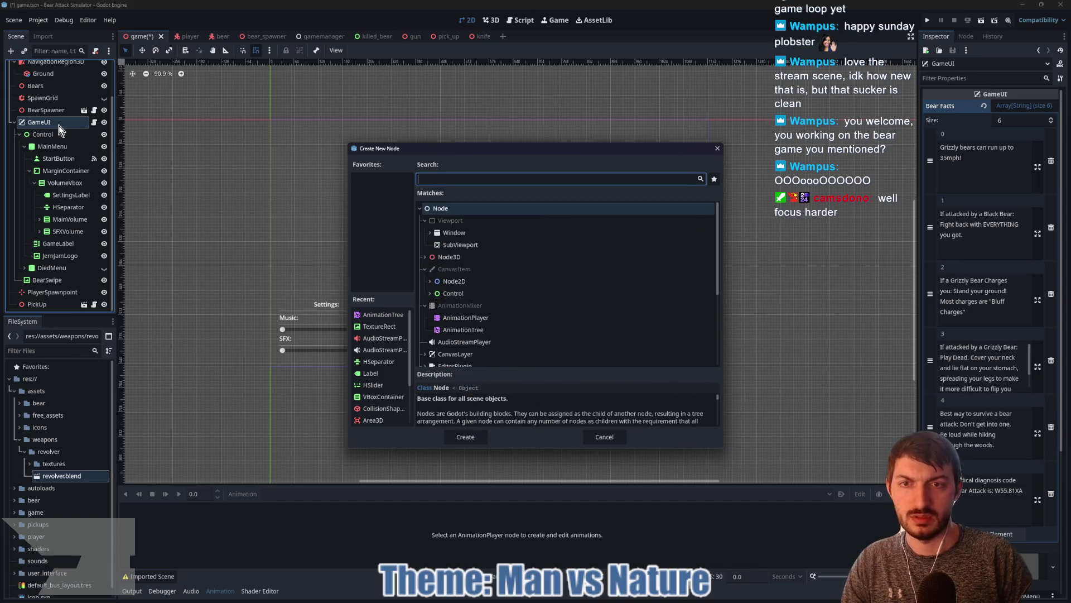
- Close Krita without saving and open the folder of installed Godot versions
mouse_move(615, 599)
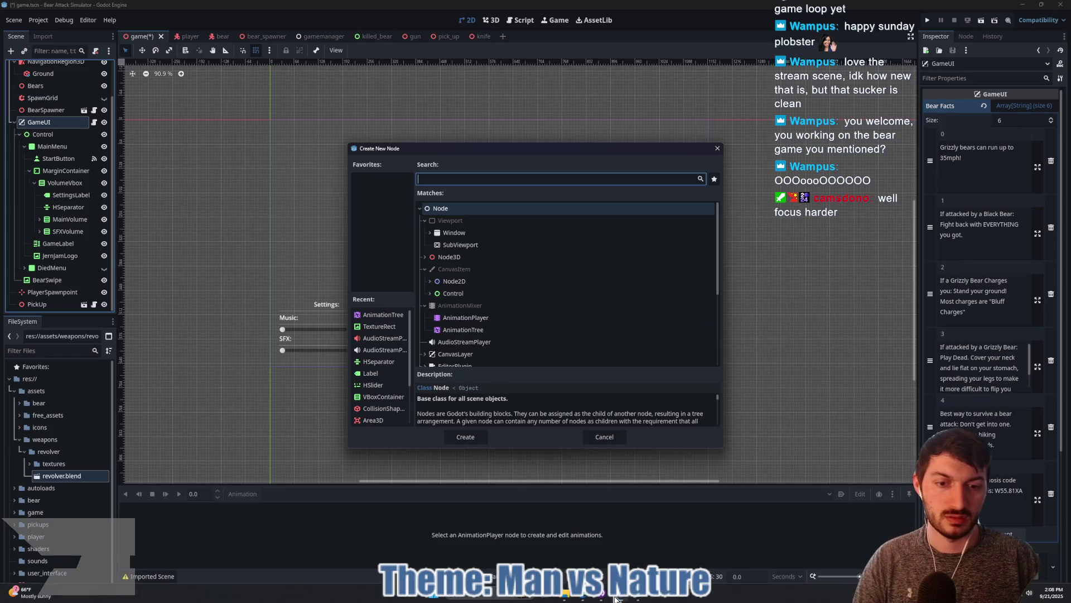
left_click(620, 538)
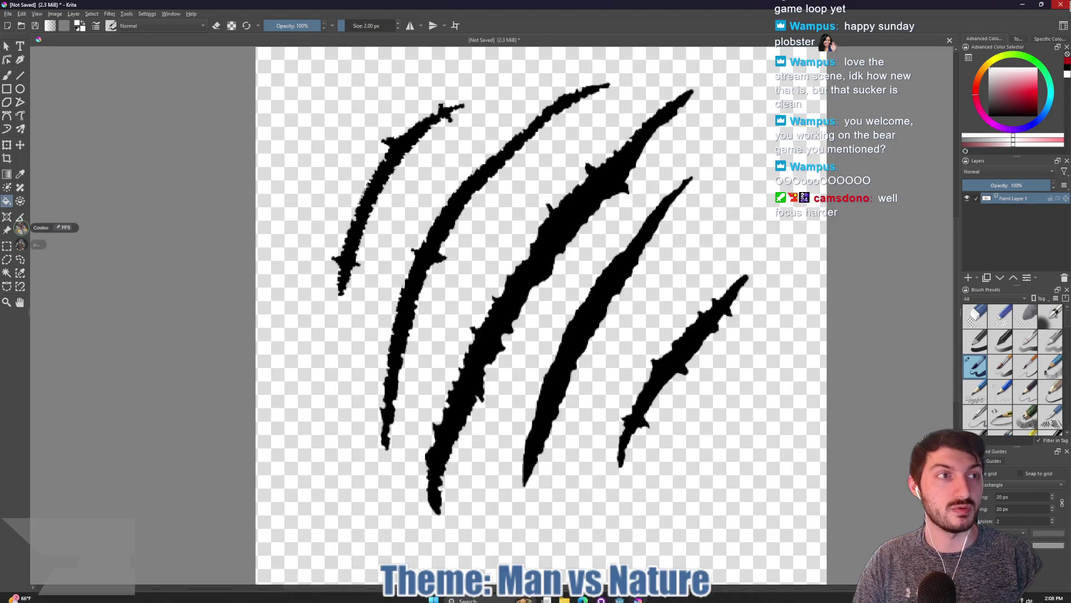
key("n")
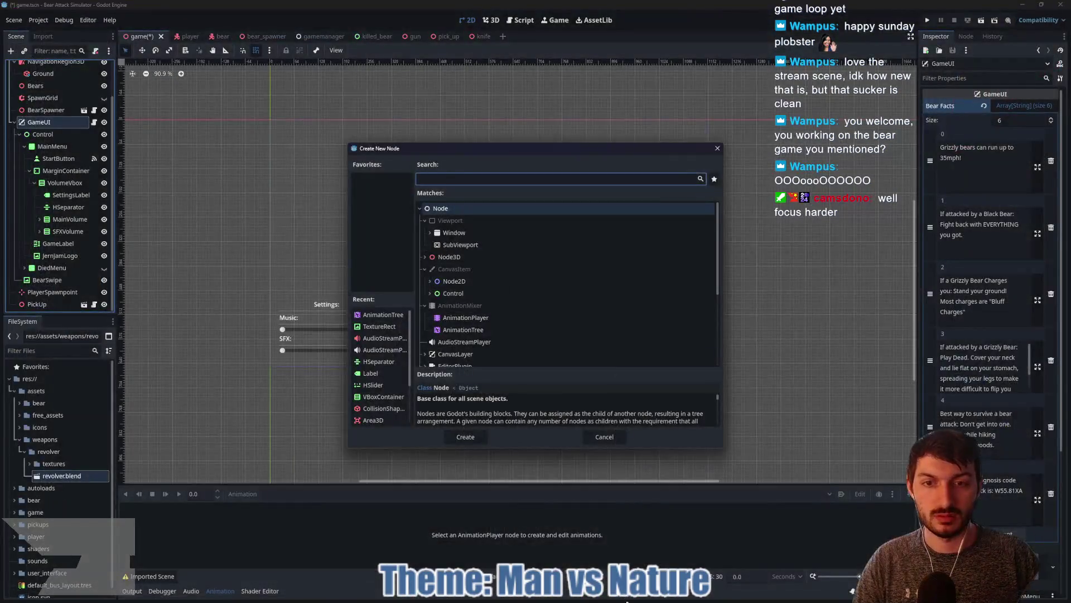
left_click(602, 596)
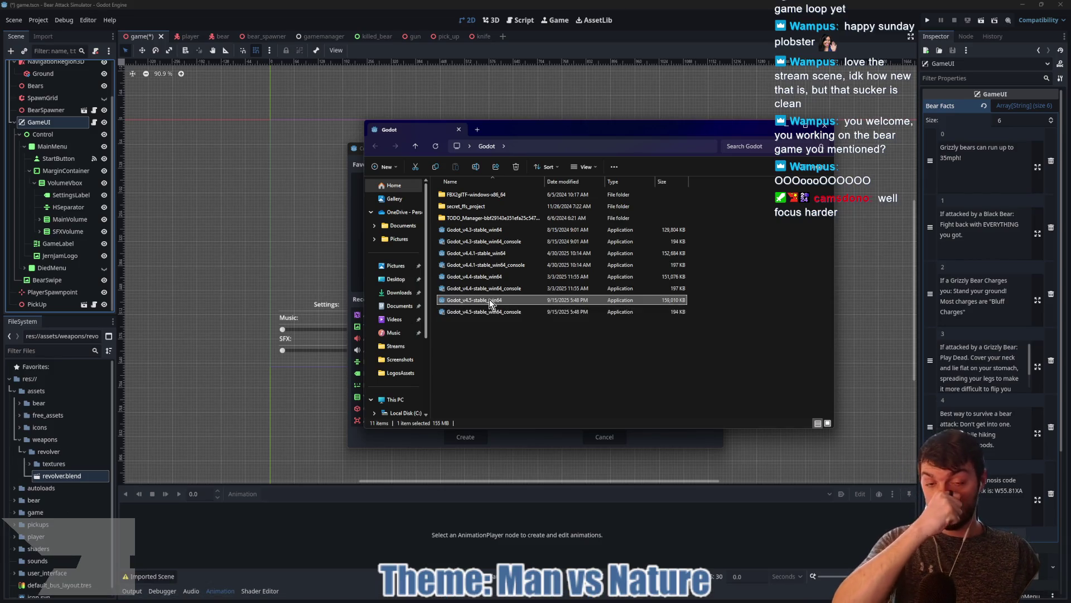
- Launch Godot 4.5, open Project Goo, and switch to the player scene
double_click(489, 302)
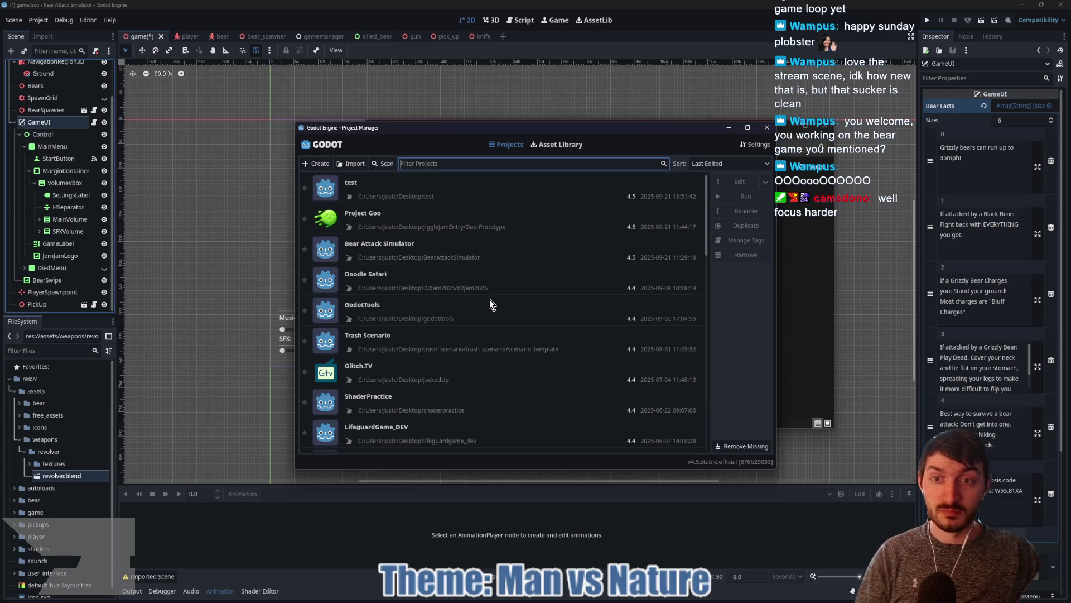
double_click(453, 228)
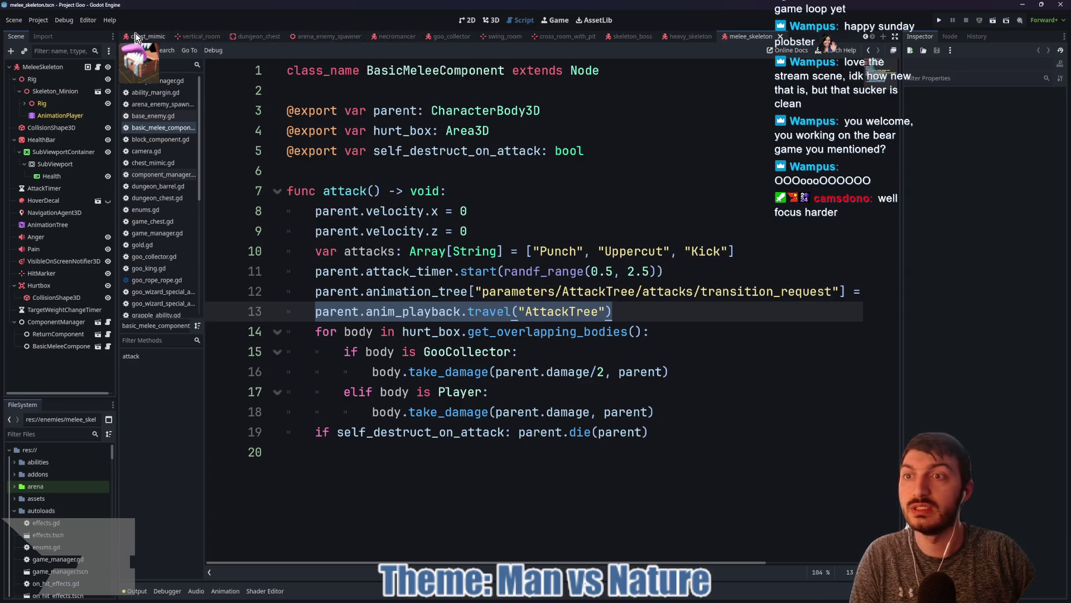
scroll(256, 38, "up", 9)
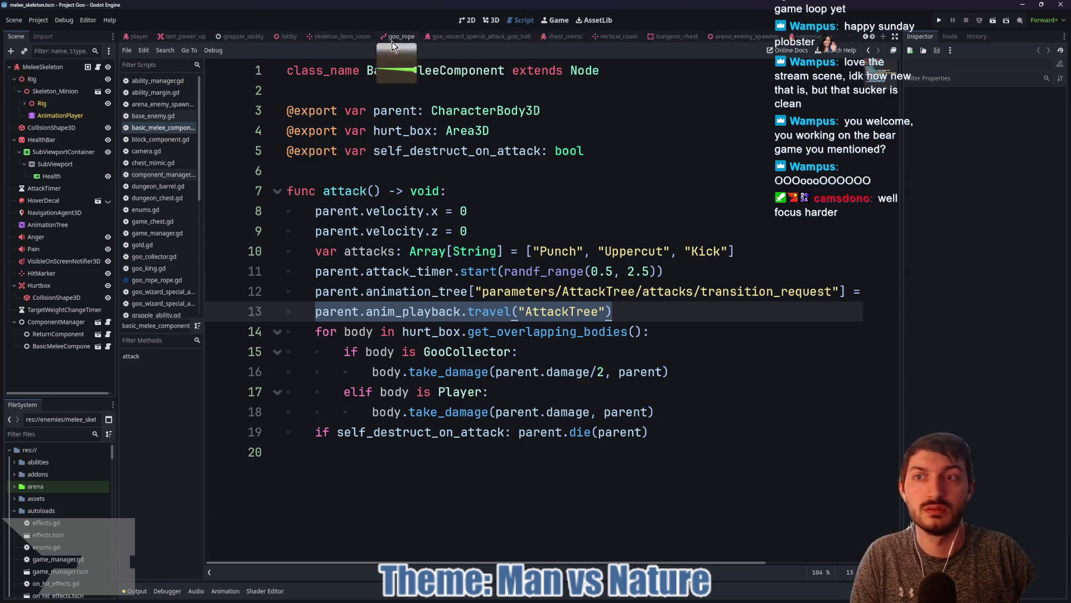
left_click(245, 37)
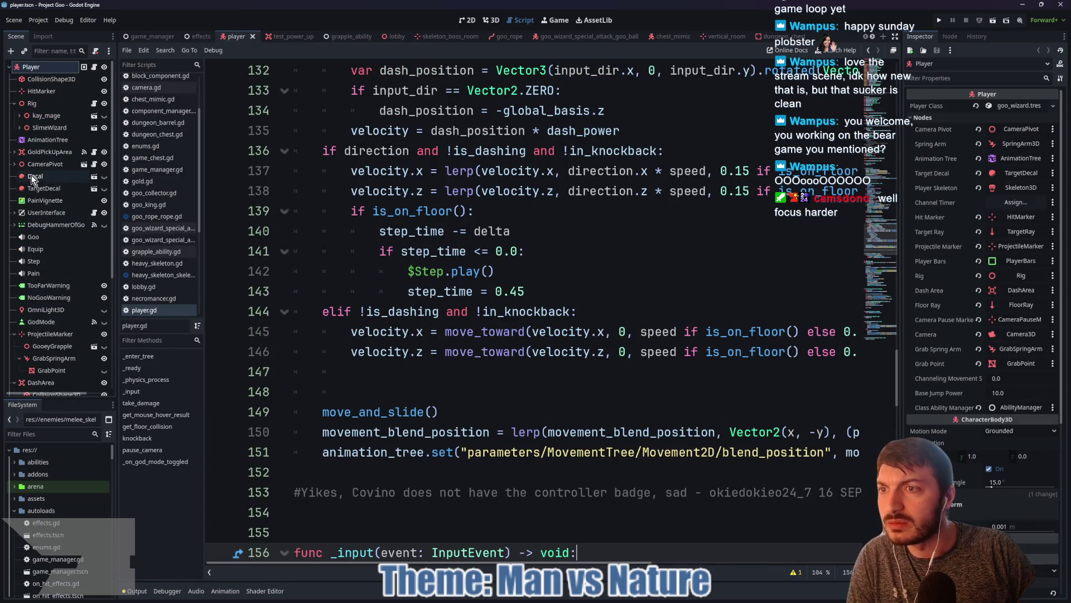
- Expand UserInterface in the 2D view and inspect the MB2 and special-attack cooldown nodes
scroll(47, 233, "down", 3)
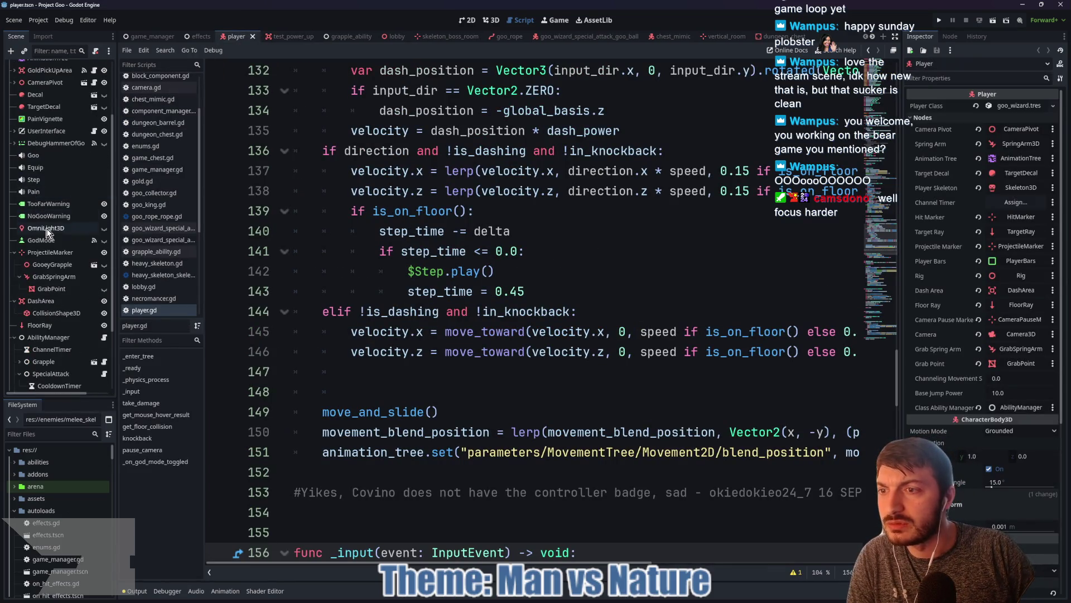
left_click(14, 130)
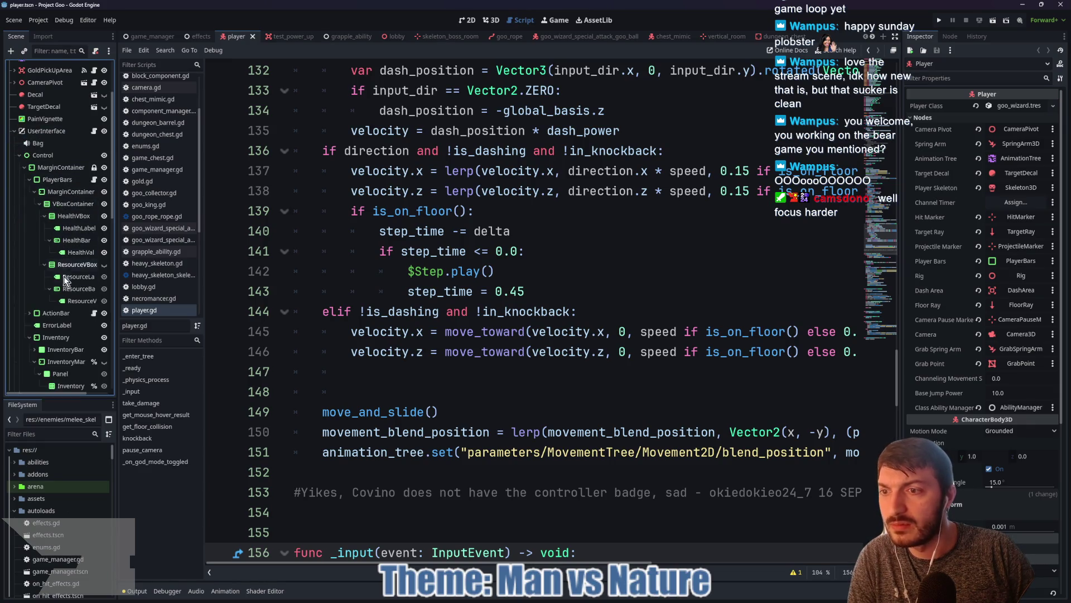
left_click(467, 20)
left_click(396, 351)
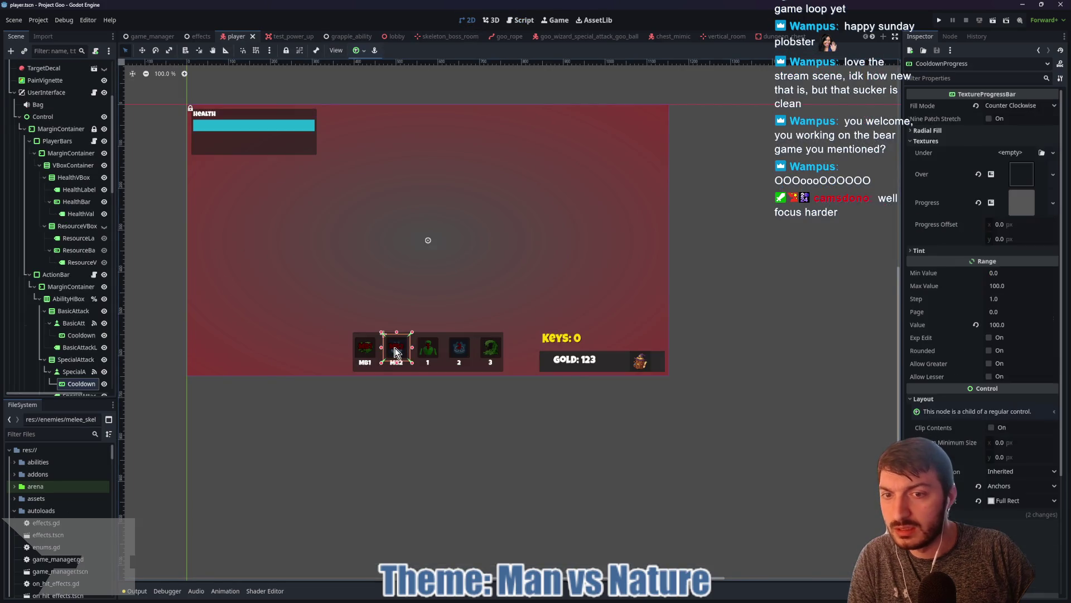
scroll(72, 313, "down", 3)
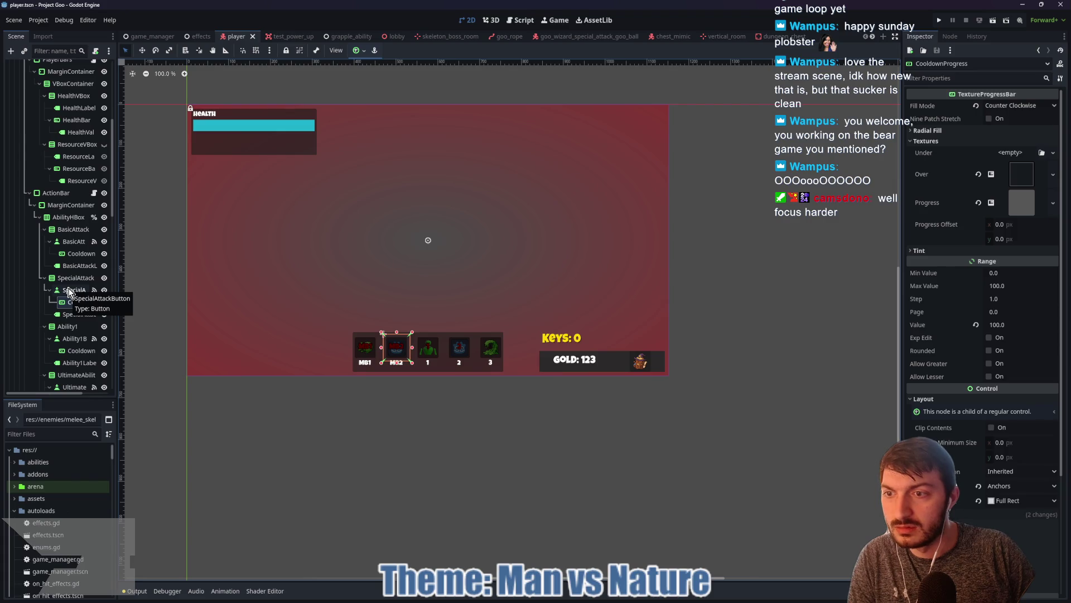
left_click(69, 290)
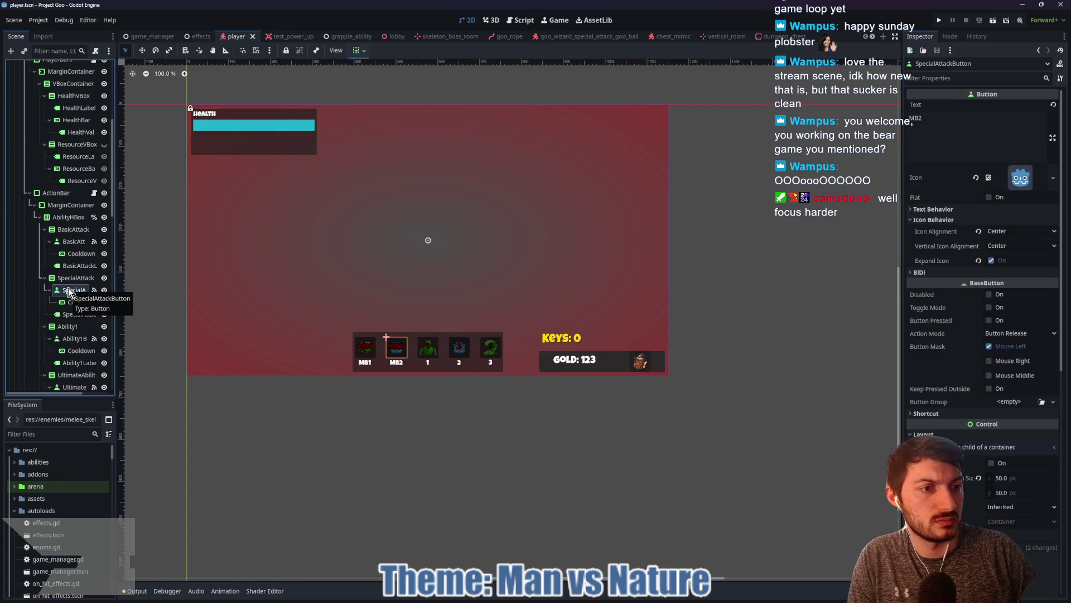
left_click(66, 303)
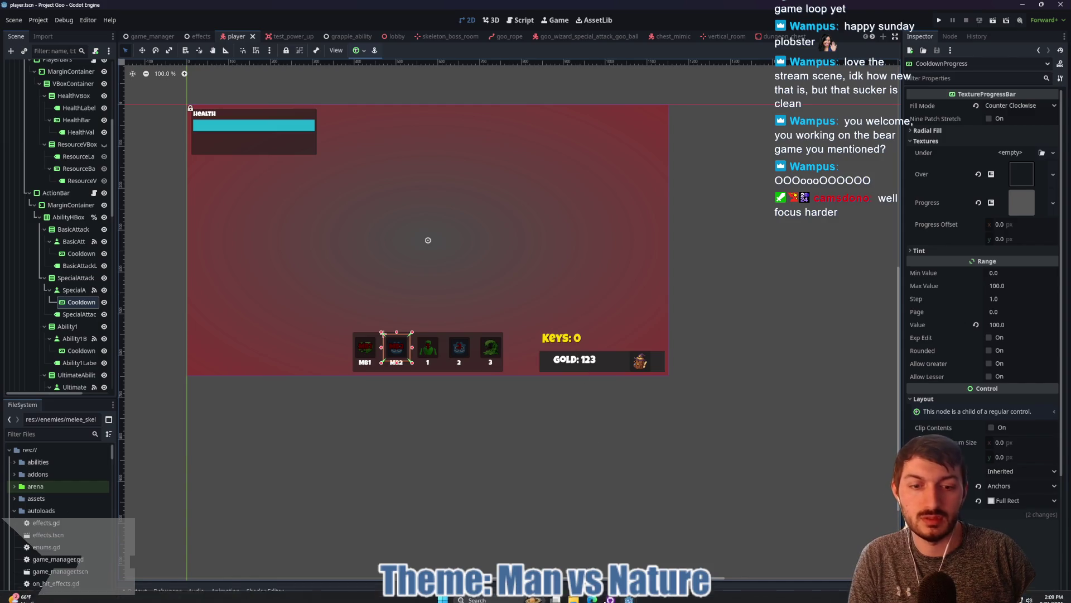
- Back in Godot, dismiss the Add Node dialog and change BearSwipe's type to TextureProgressBar
mouse_move(634, 600)
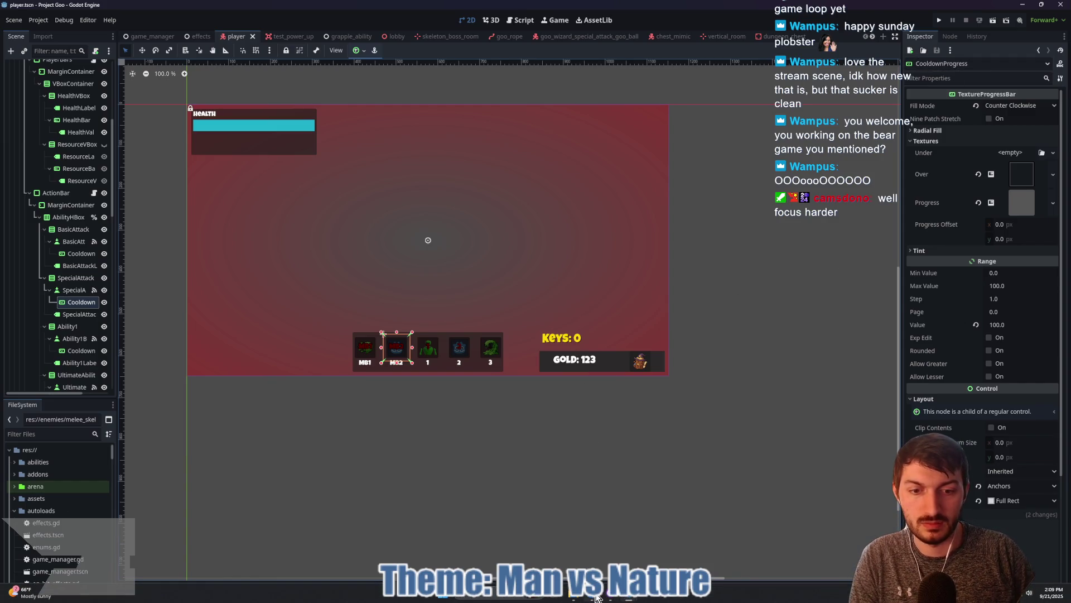
mouse_move(599, 597)
left_click(582, 547)
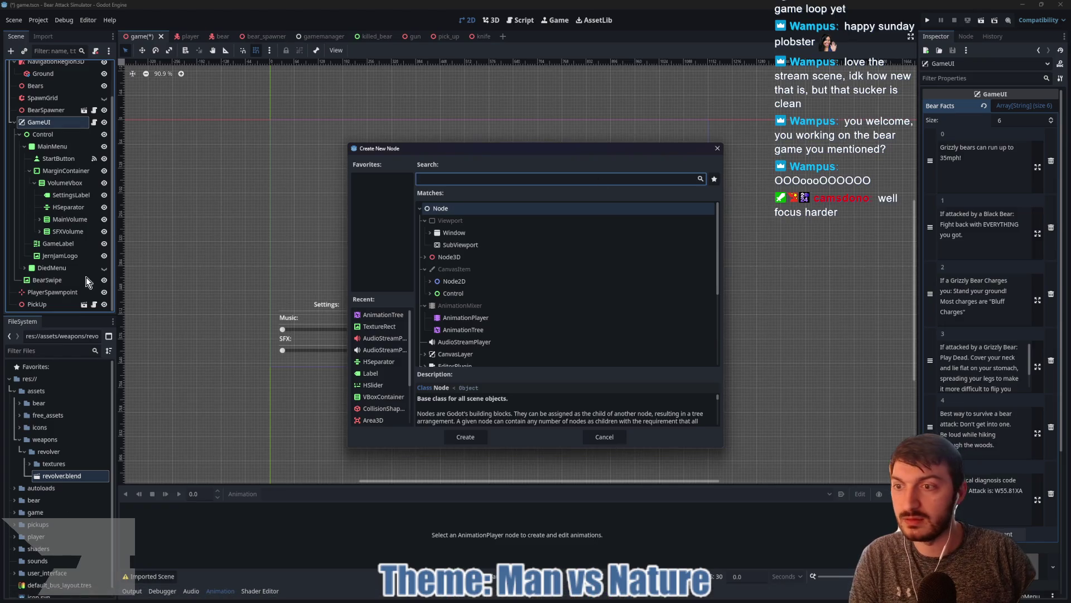
key("Escape")
left_click(48, 280)
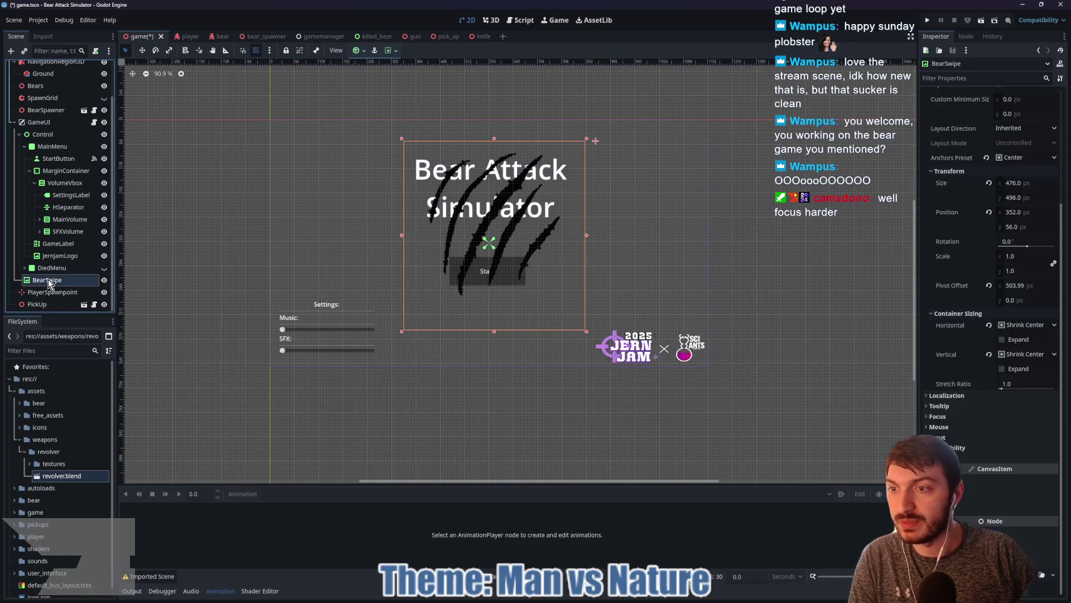
right_click(48, 280)
left_click(90, 397)
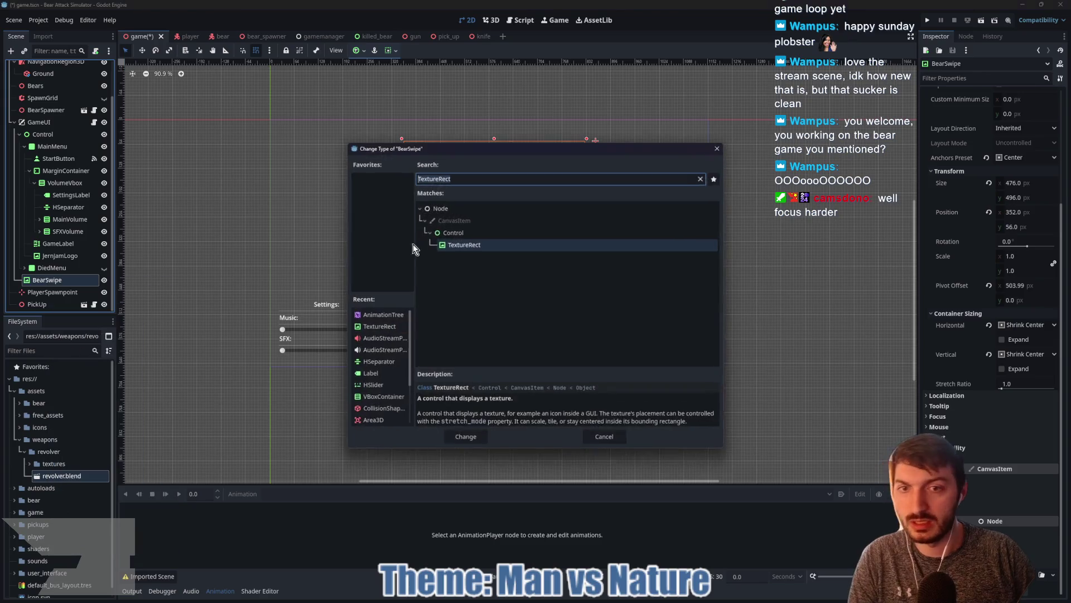
type("texturepr")
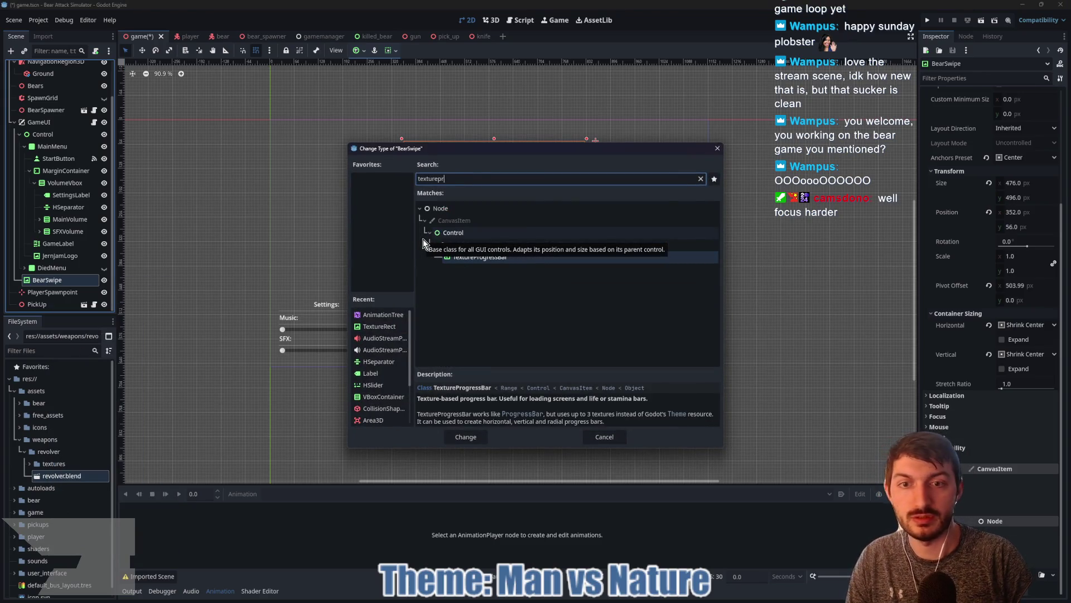
key("Return")
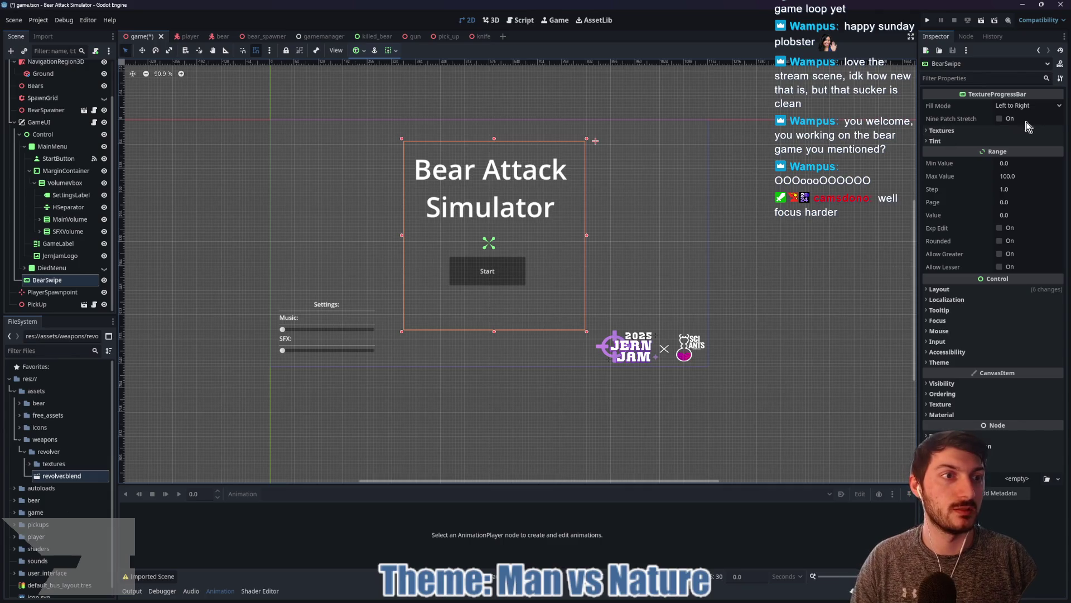
- Set the bar's Fill Mode to Top to Bottom and expand its Textures section
left_click(1010, 106)
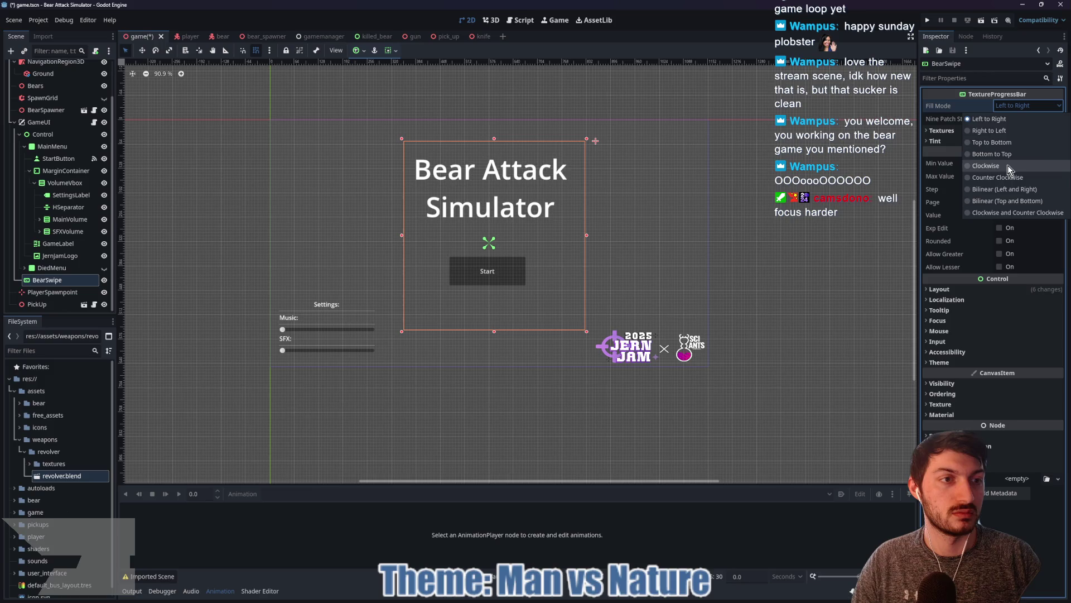
left_click(1011, 143)
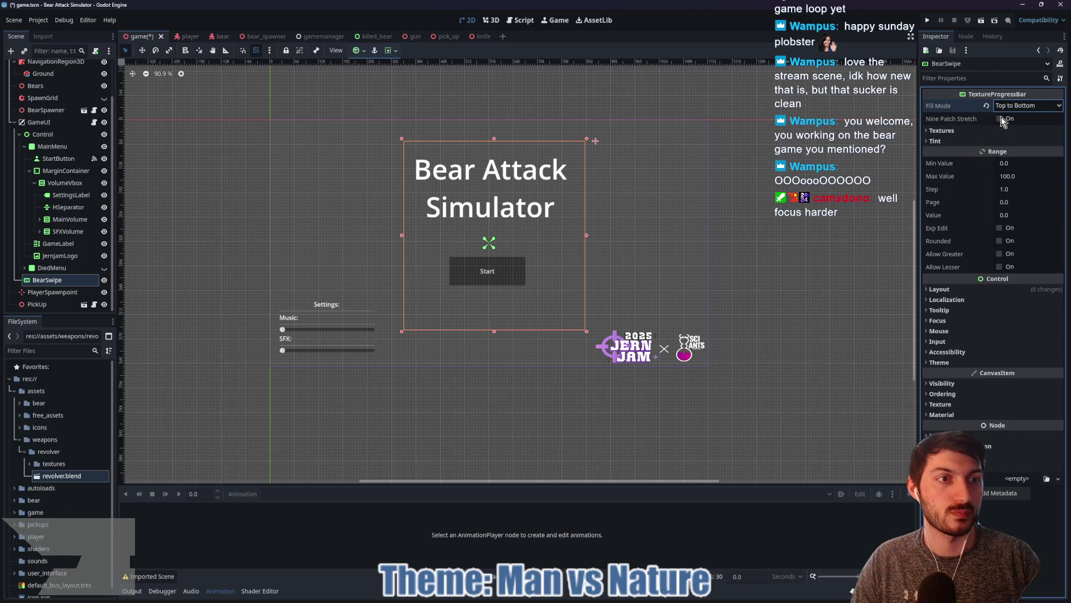
left_click(955, 131)
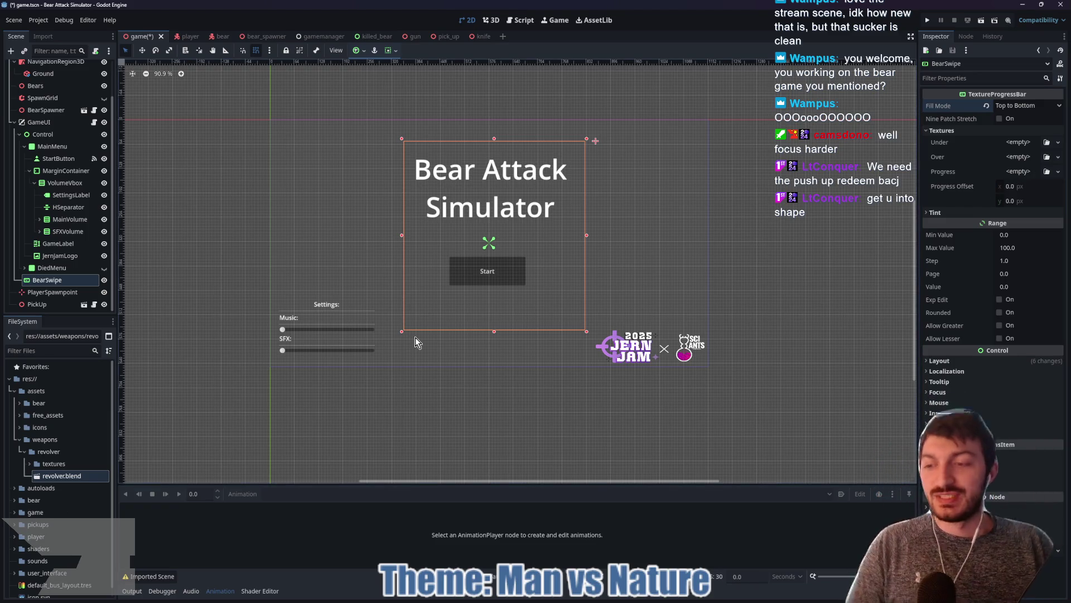
- Assign bear_swipe.png from the icons folder as the bar's progress texture
left_click(20, 427)
mouse_move(30, 443)
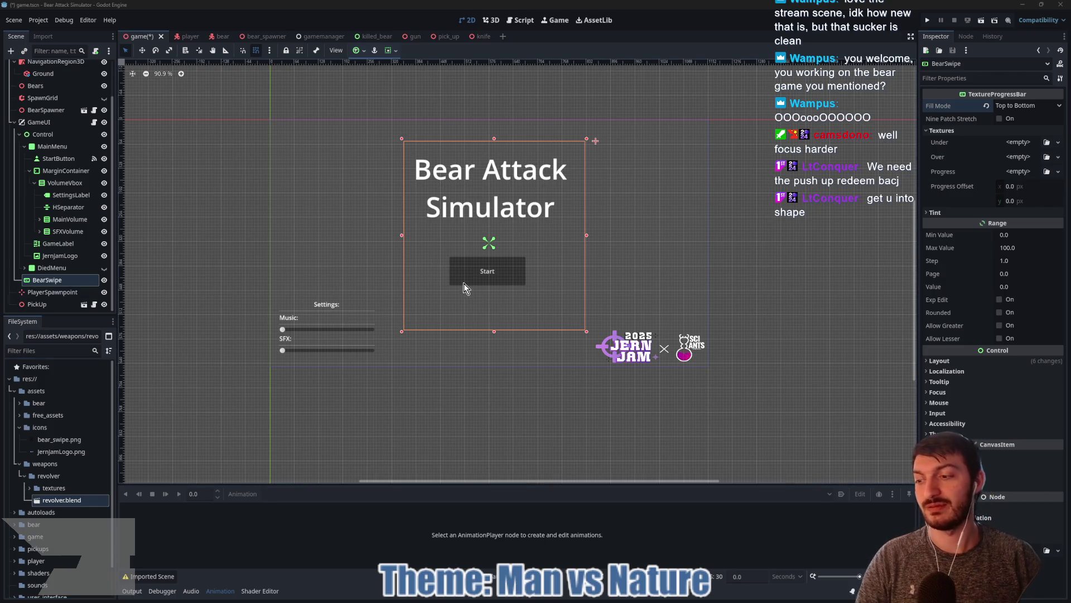
left_click(1019, 173)
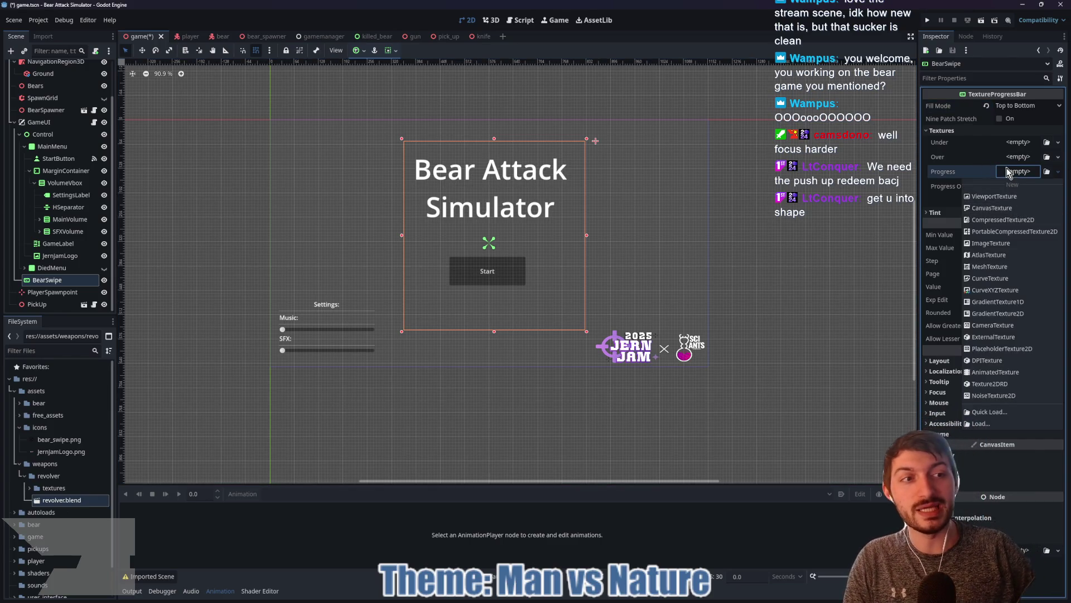
key("Escape")
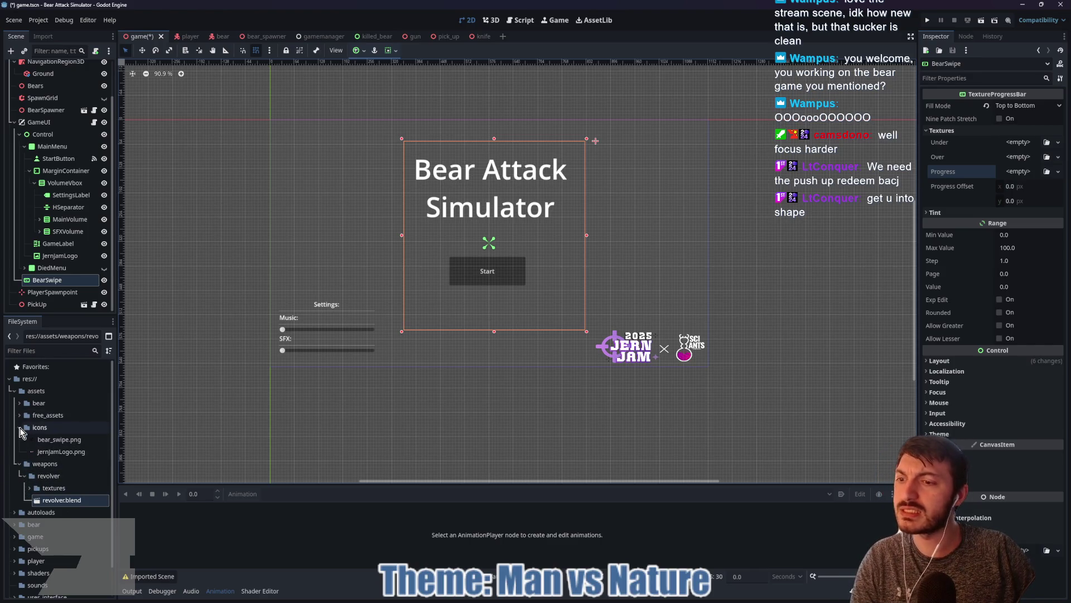
mouse_move(45, 444)
left_mouse_down()
mouse_move(694, 357)
mouse_move(994, 201)
mouse_move(1016, 176)
left_mouse_up()
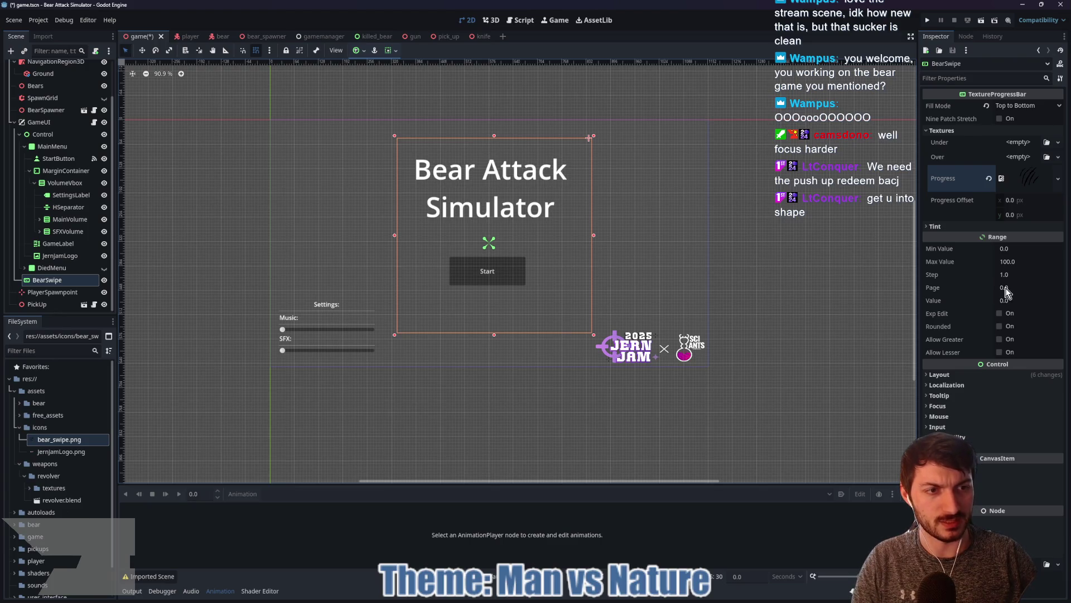
- Preview partial values while trying Left to Right and Bilinear (Left and Right) fill modes
left_click_drag(1004, 300, 1013, 301)
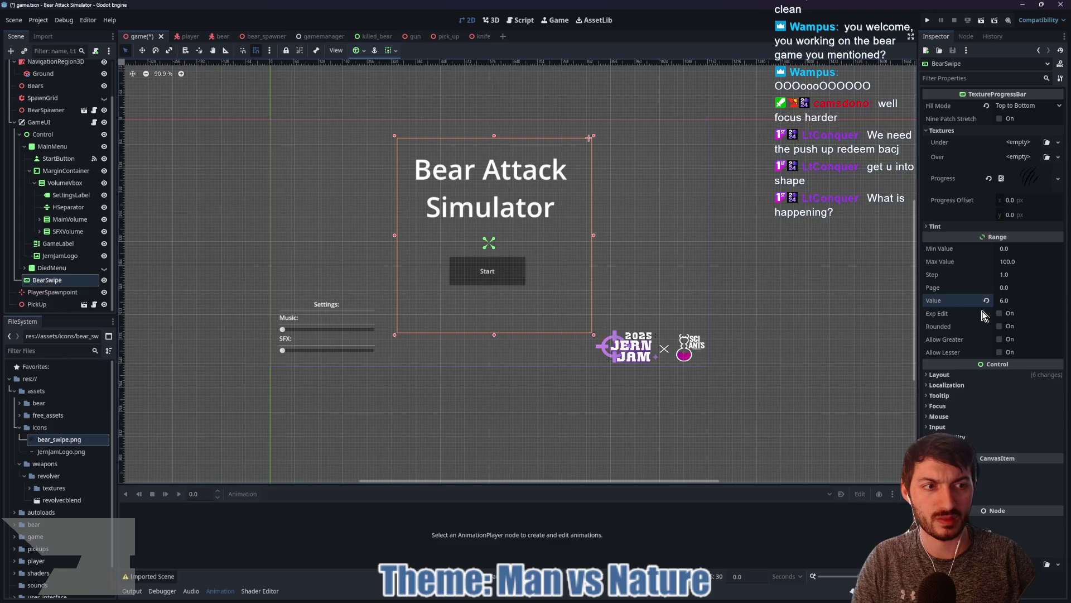
type("0")
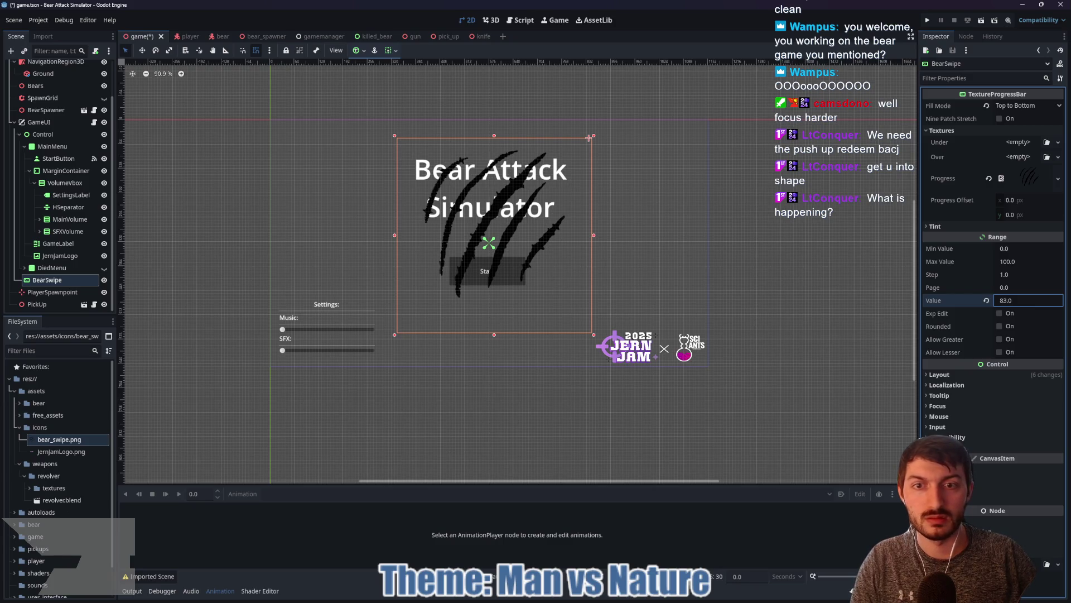
left_click_drag(1012, 301, 1003, 300)
left_click(1017, 105)
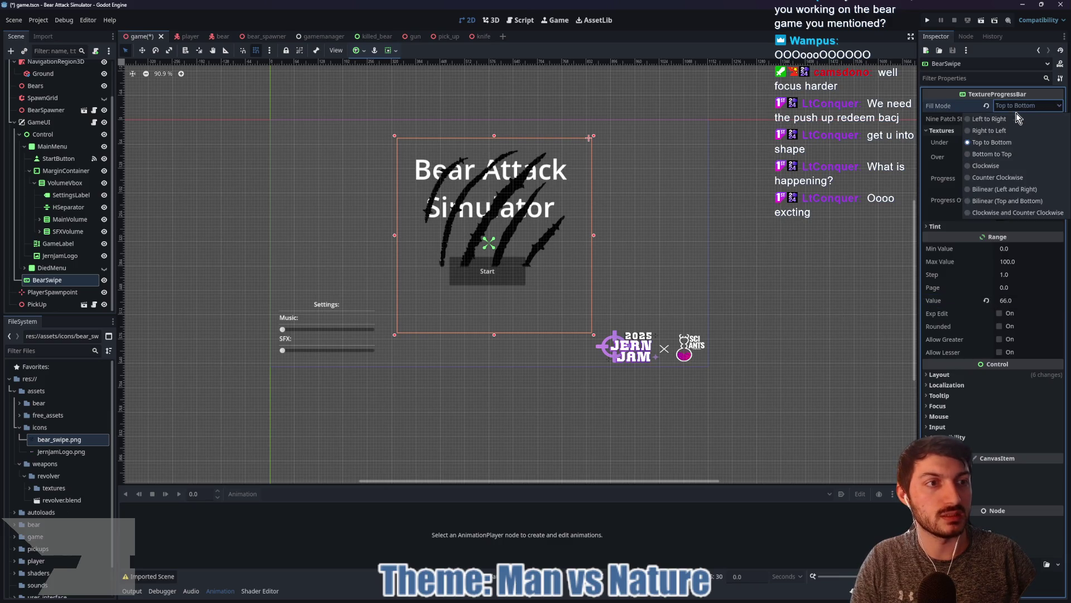
left_click(989, 119)
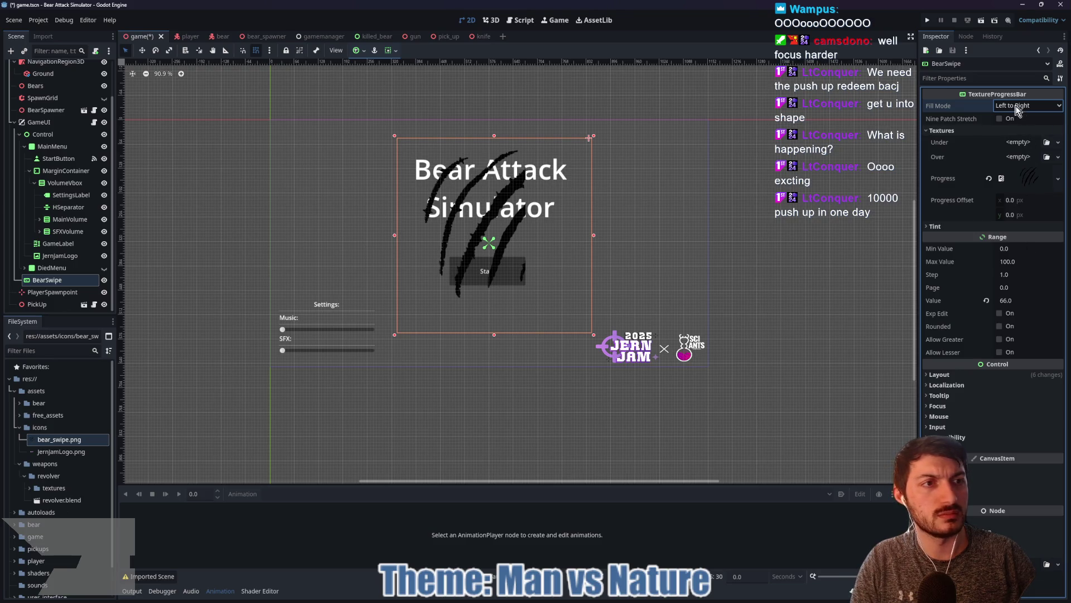
left_click(1019, 107)
left_click(1002, 190)
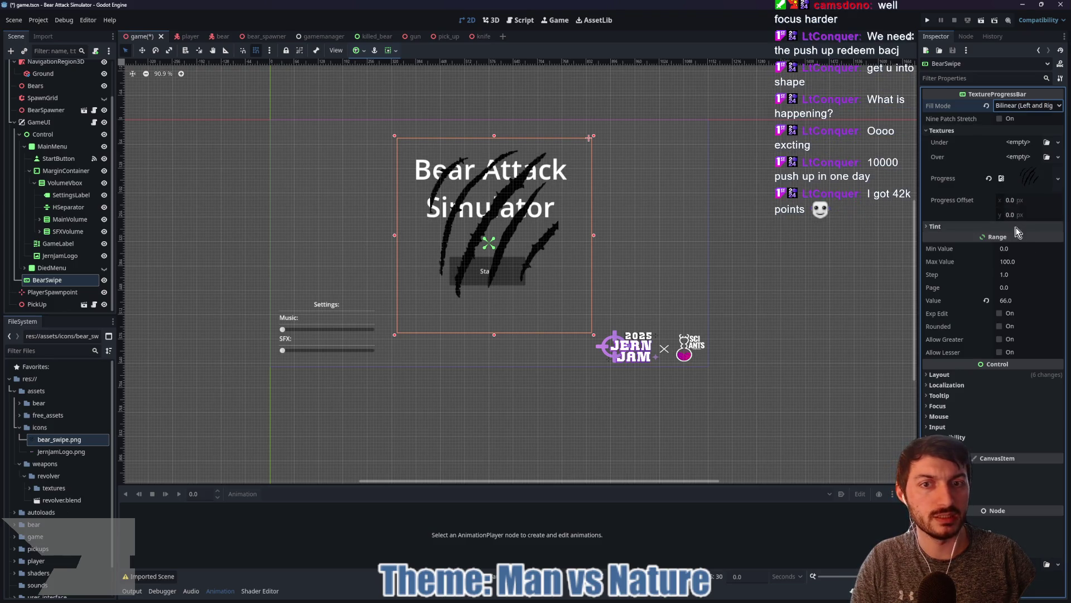
left_click_drag(1010, 303, 1013, 303)
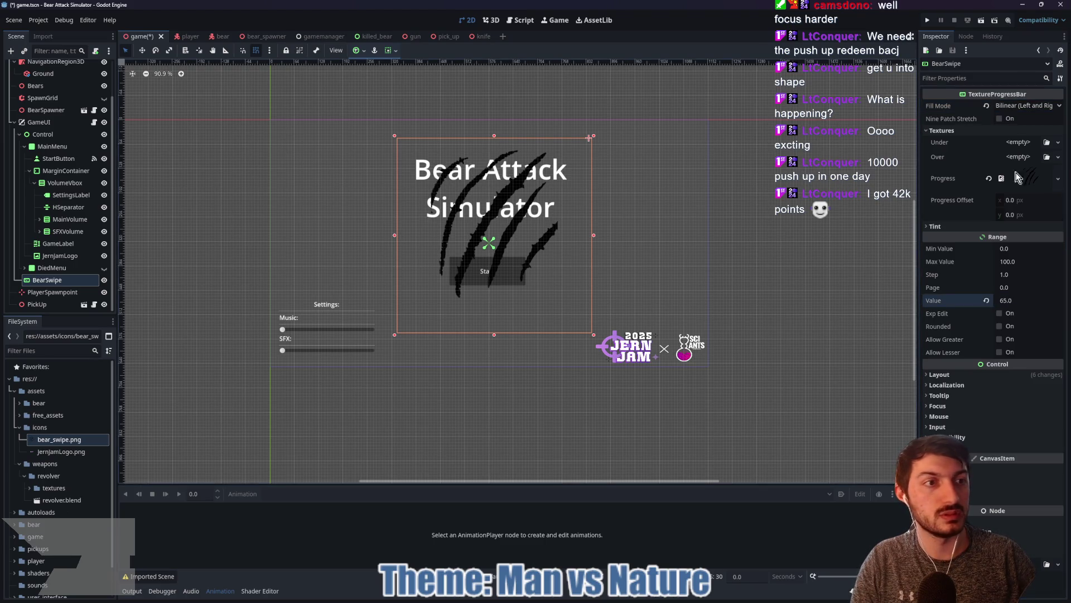
- Try Clockwise and Counter Clockwise fill at value 62, then revert to Left to Right
left_click(1026, 105)
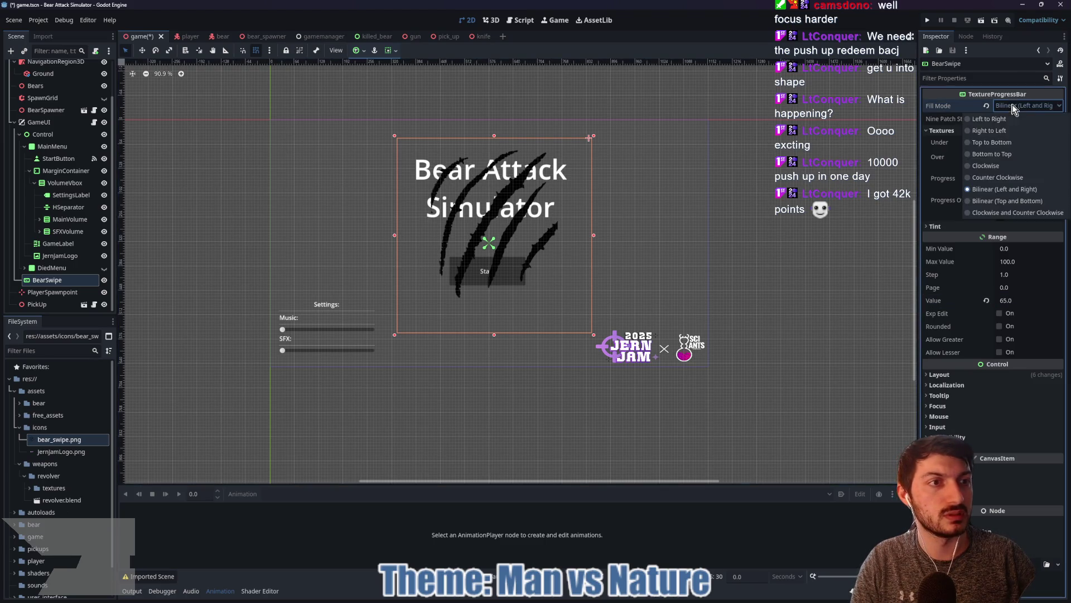
left_click(1006, 214)
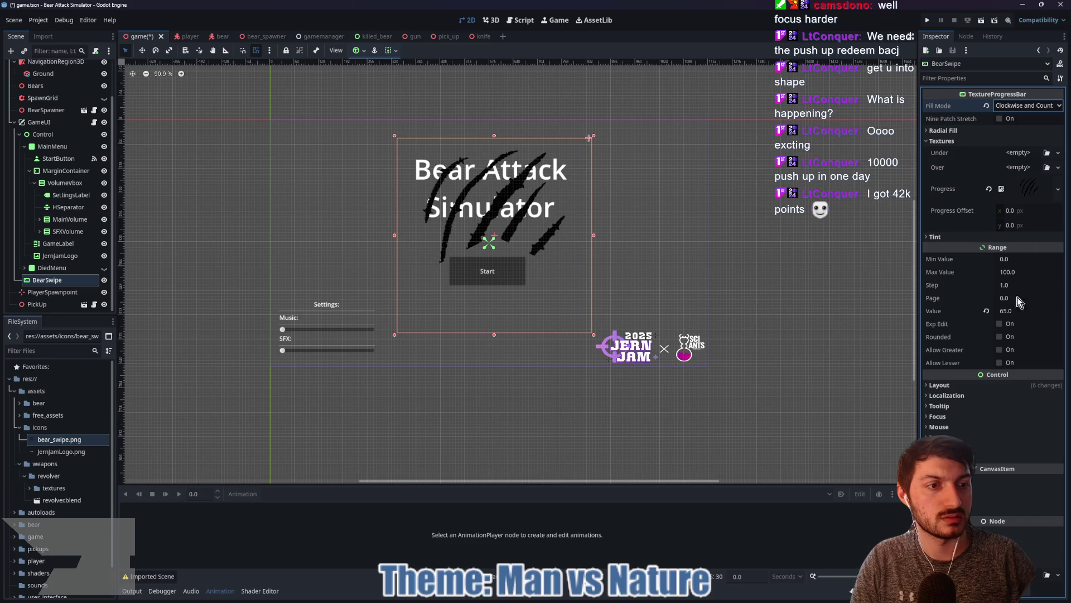
left_click(1005, 310)
left_click_drag(1028, 311, 1027, 311)
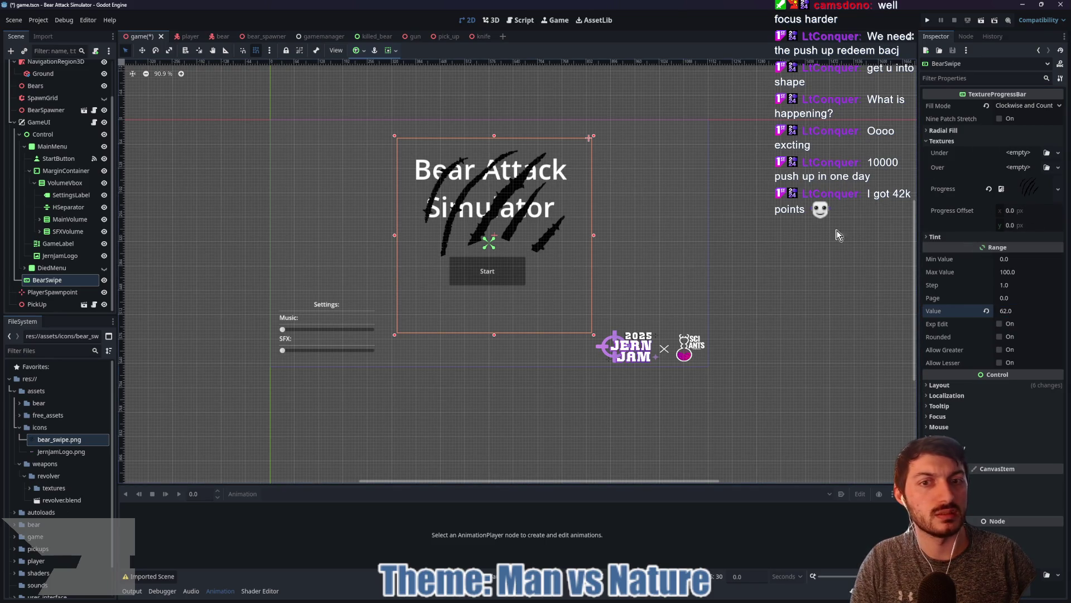
left_click(1013, 106)
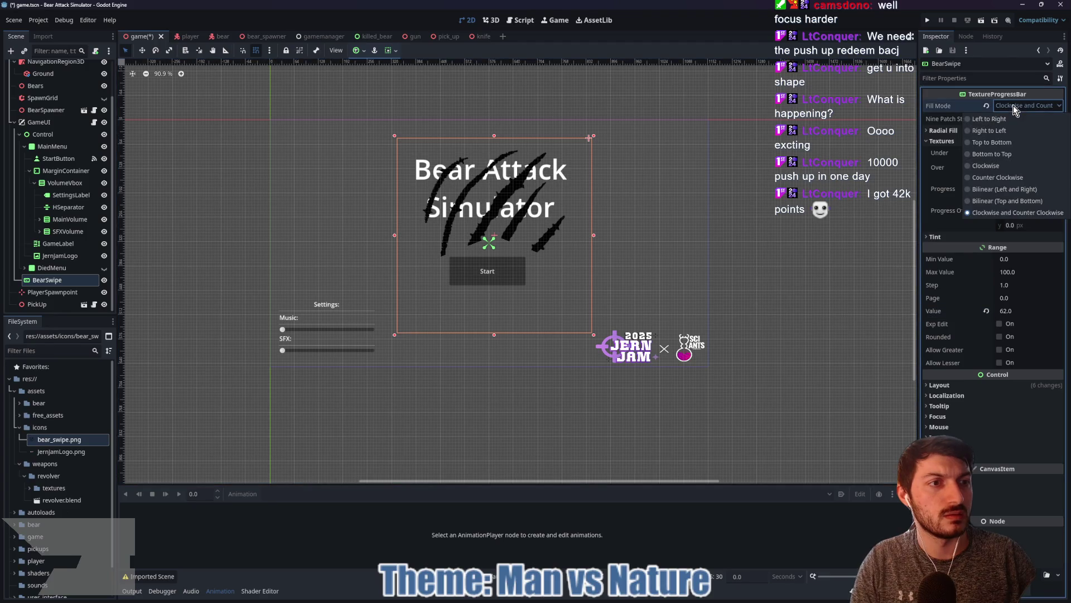
left_click(1005, 120)
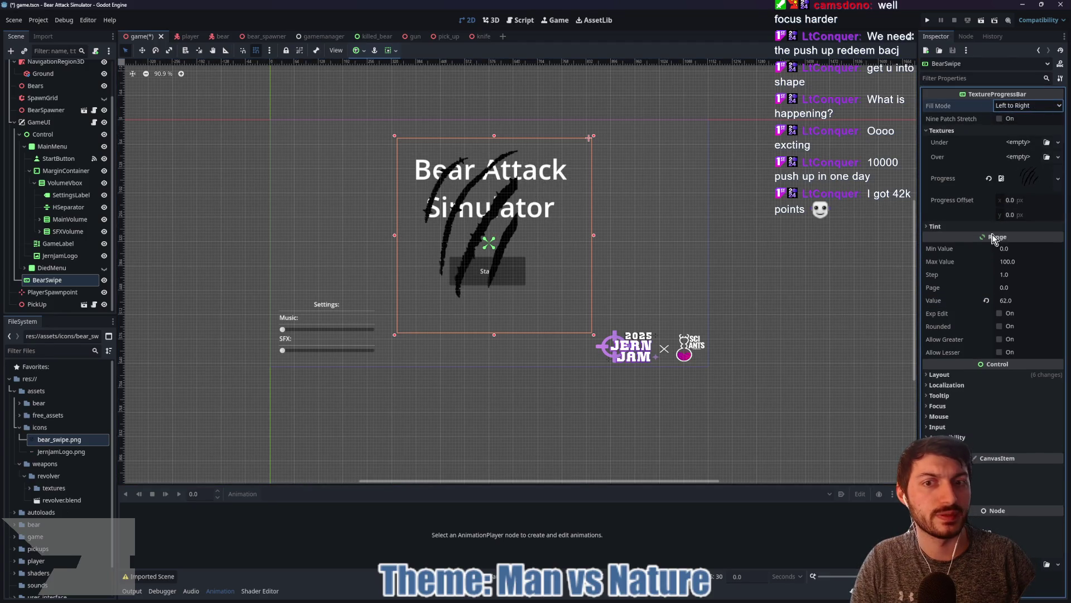
left_click(1001, 120)
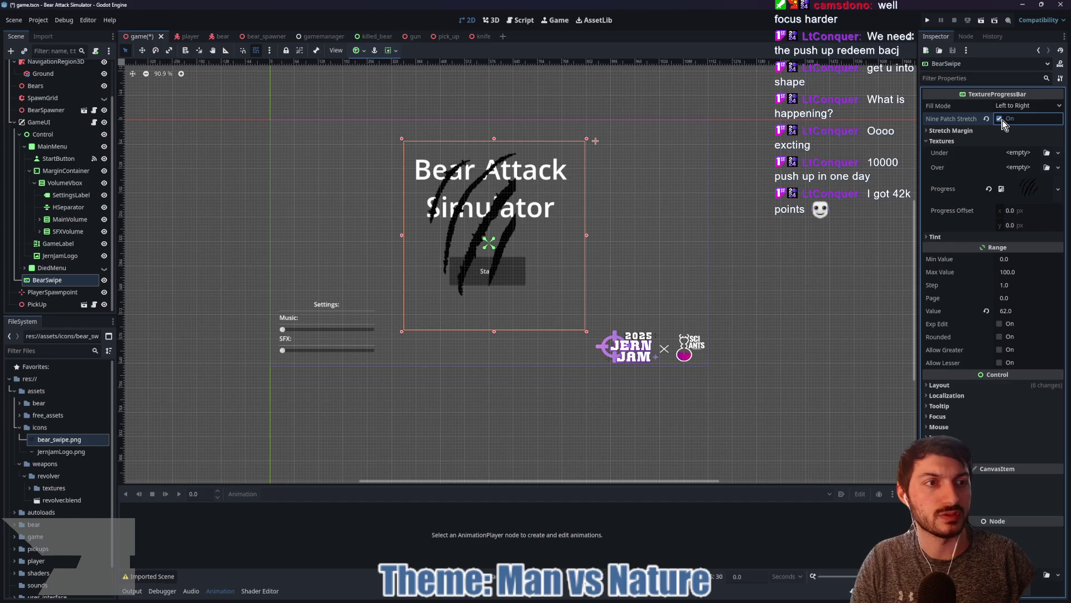
left_click(1000, 119)
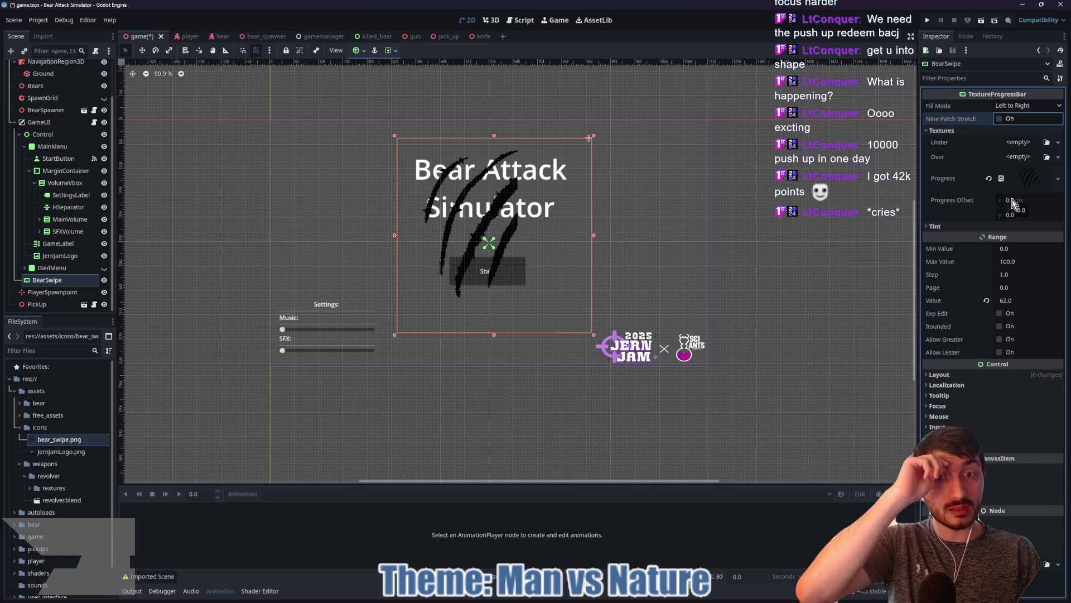
- Set the fill back to Top to Bottom and adjust the texture's progress offset
left_click(1023, 106)
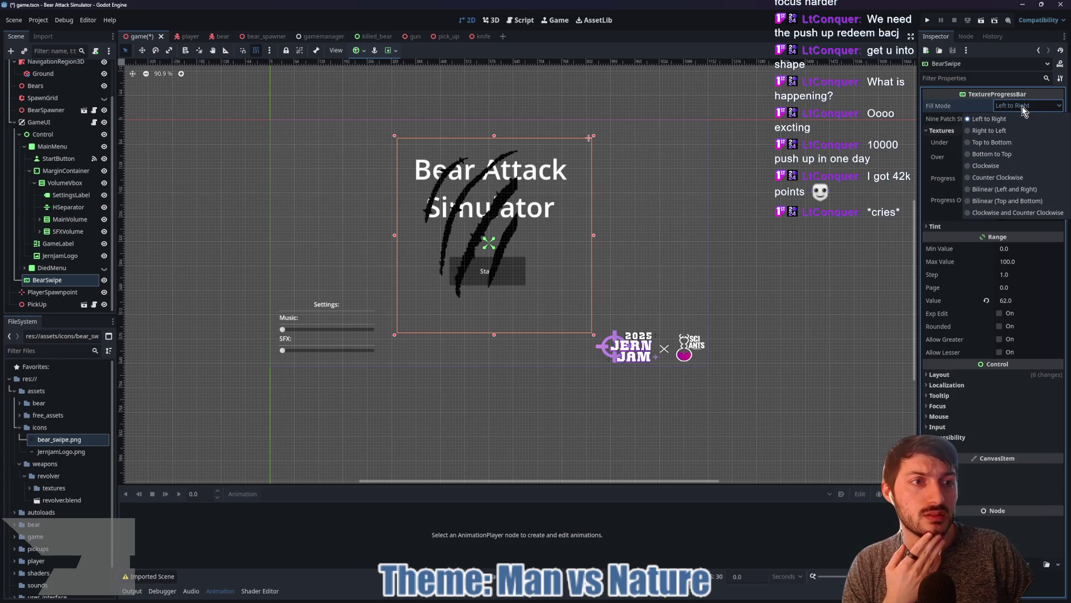
left_click(1006, 144)
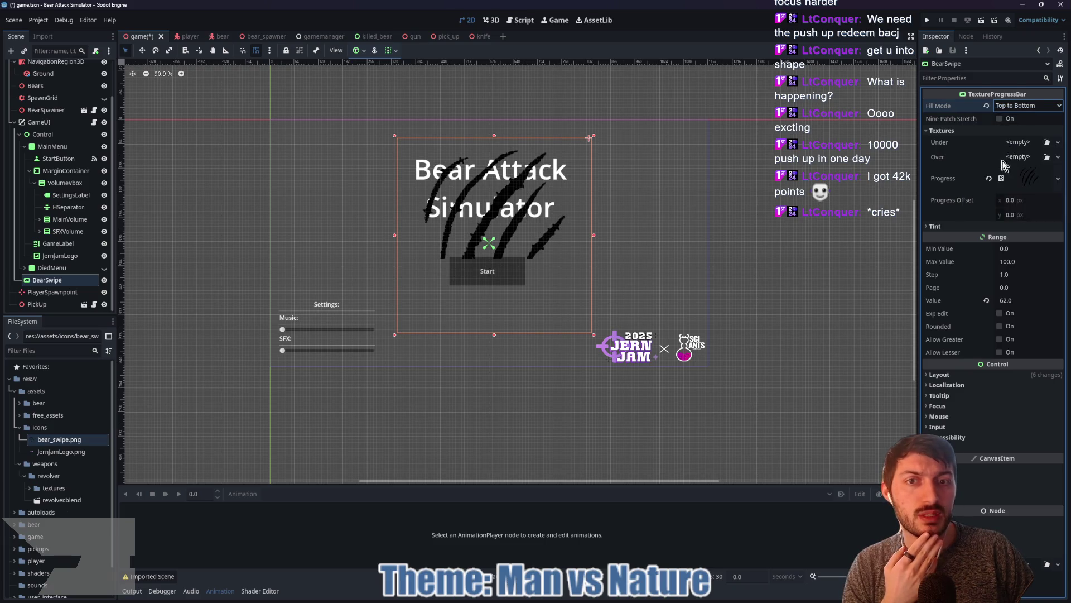
mouse_move(1012, 205)
left_mouse_down()
mouse_move(1049, 205)
mouse_move(1012, 206)
left_mouse_up()
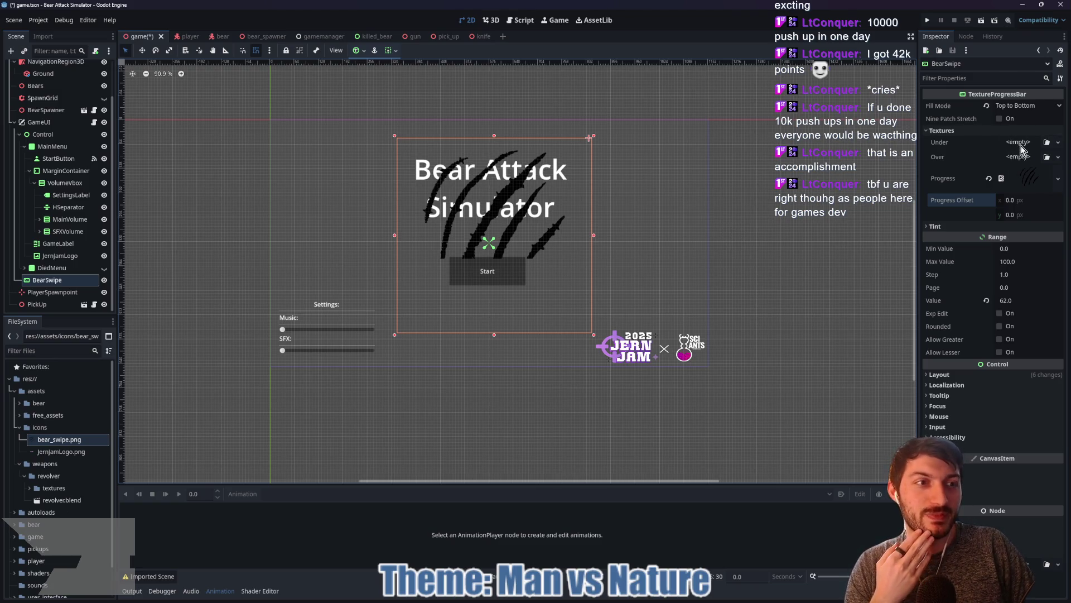
left_click(1028, 178)
left_click(1023, 177)
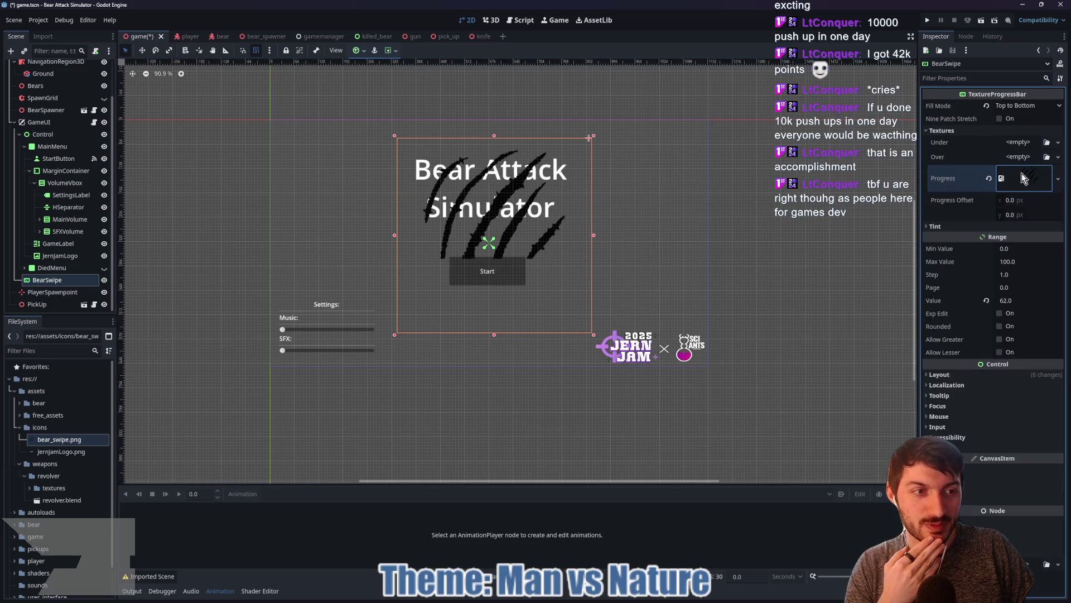
left_click(957, 225)
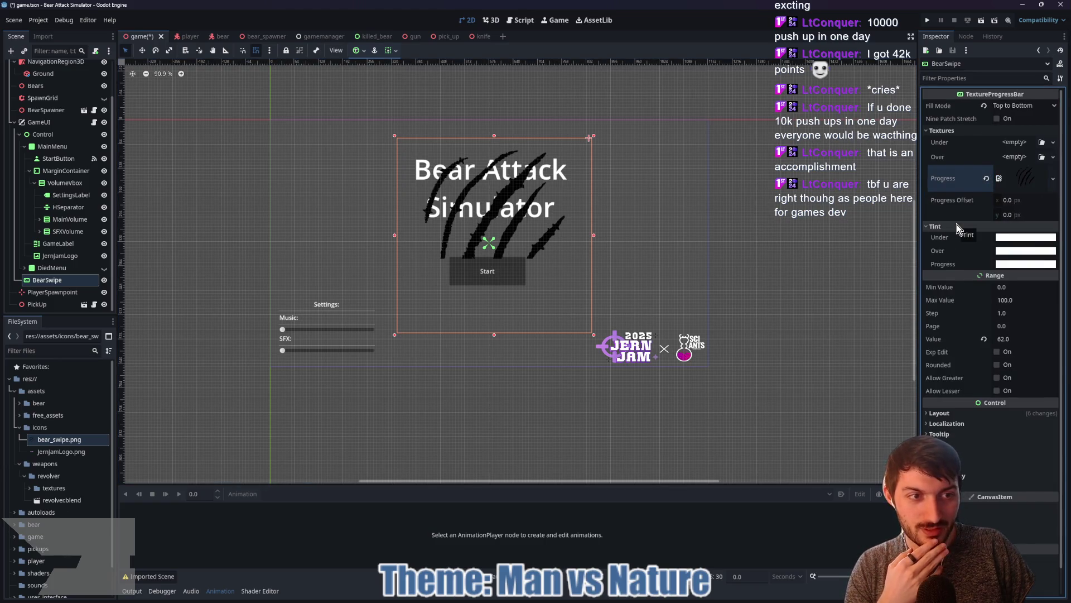
left_click(956, 226)
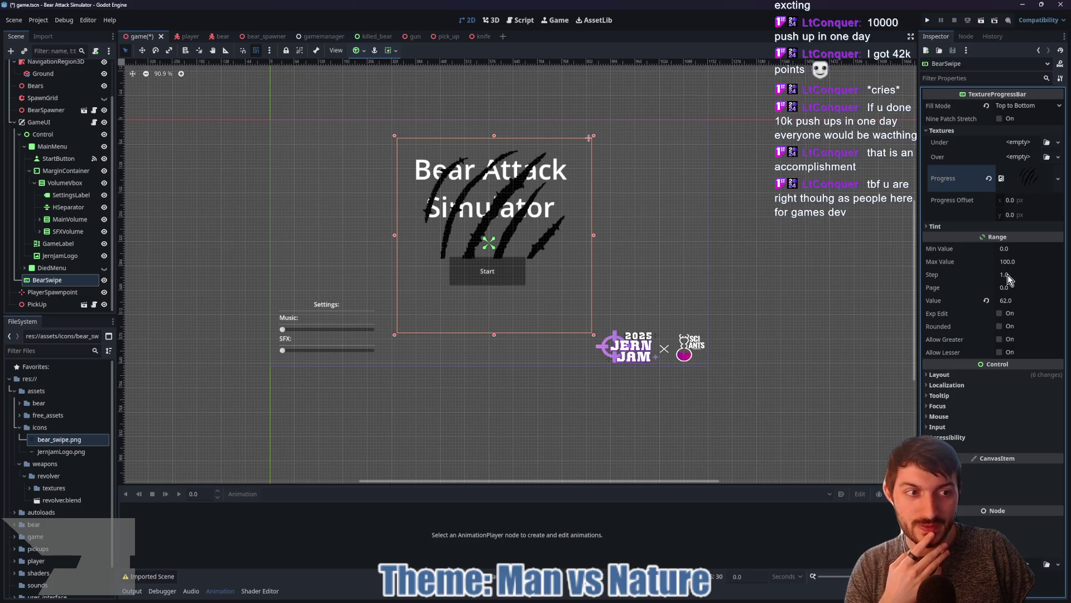
- Enter 64 as the progress bar's Range value
left_click(1007, 275)
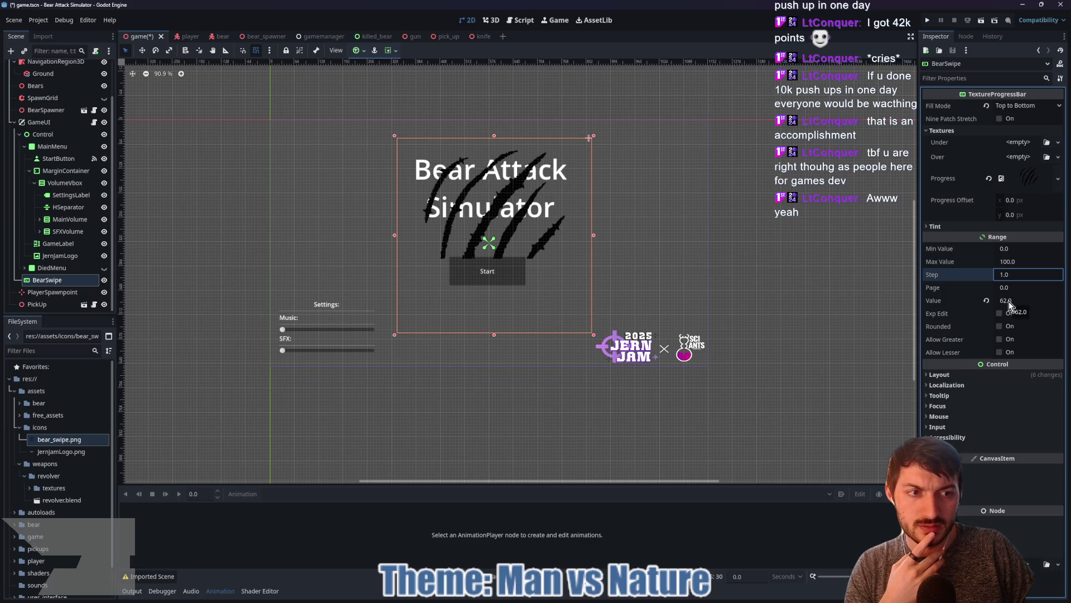
left_click(1009, 301)
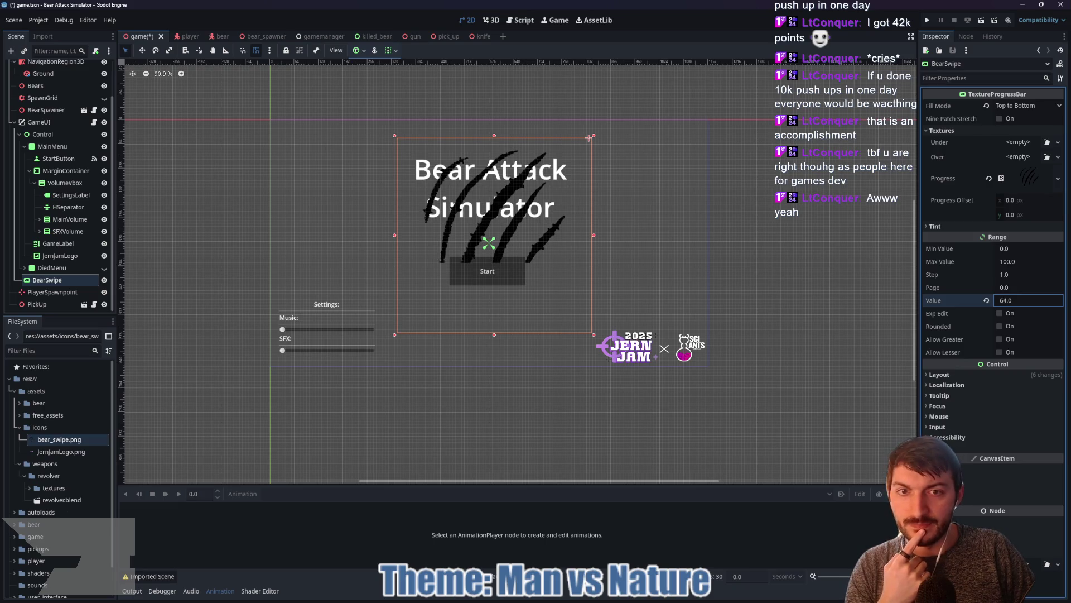
type("64")
key("Return")
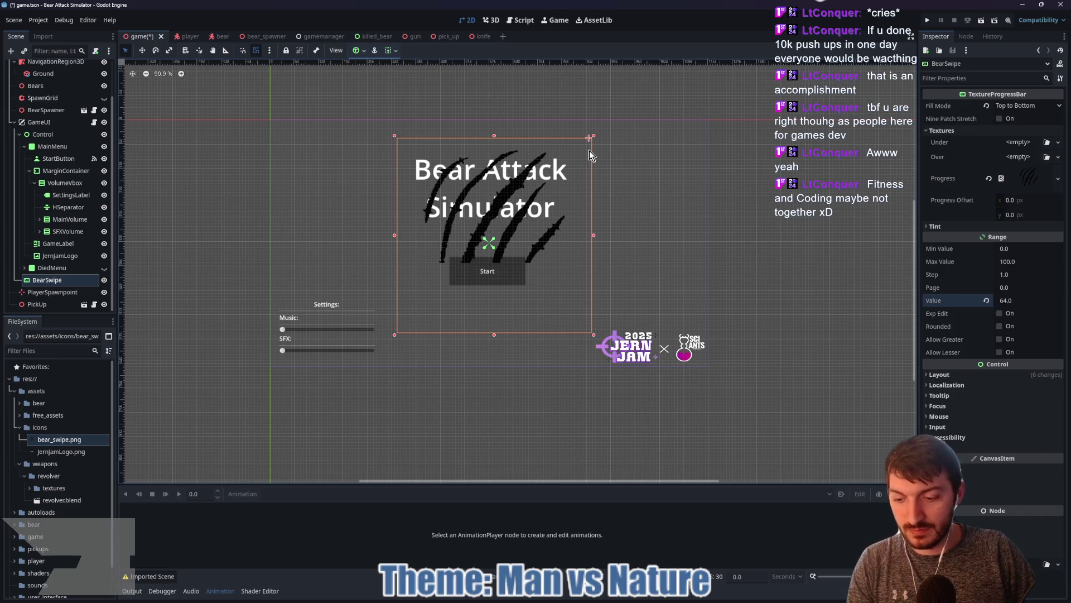
- Tilt the claw bar to about -23 degrees, setting its value to 63 along the way
key("s")
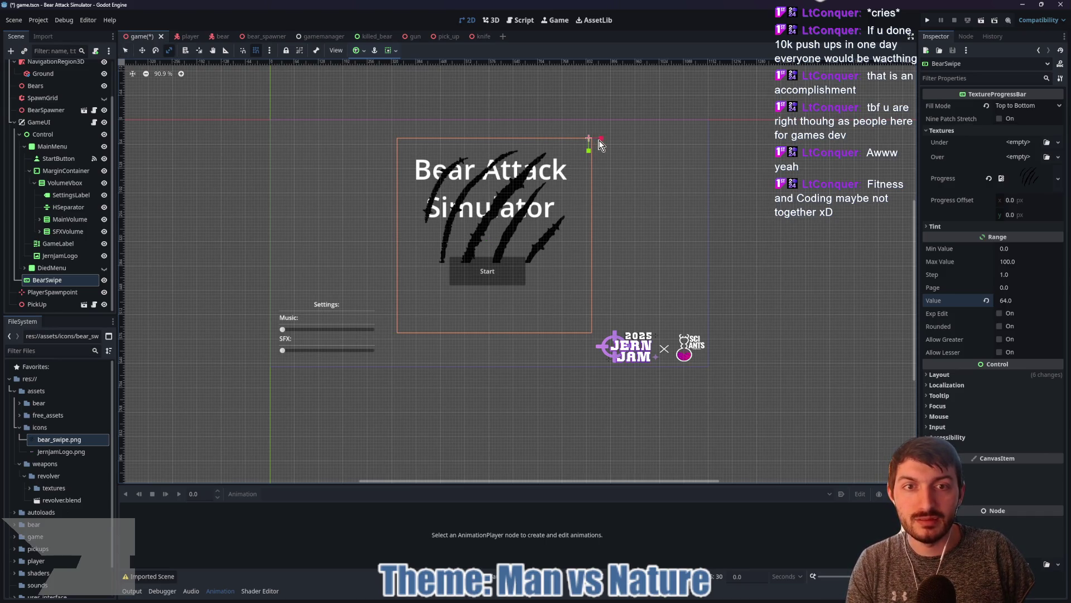
key("q")
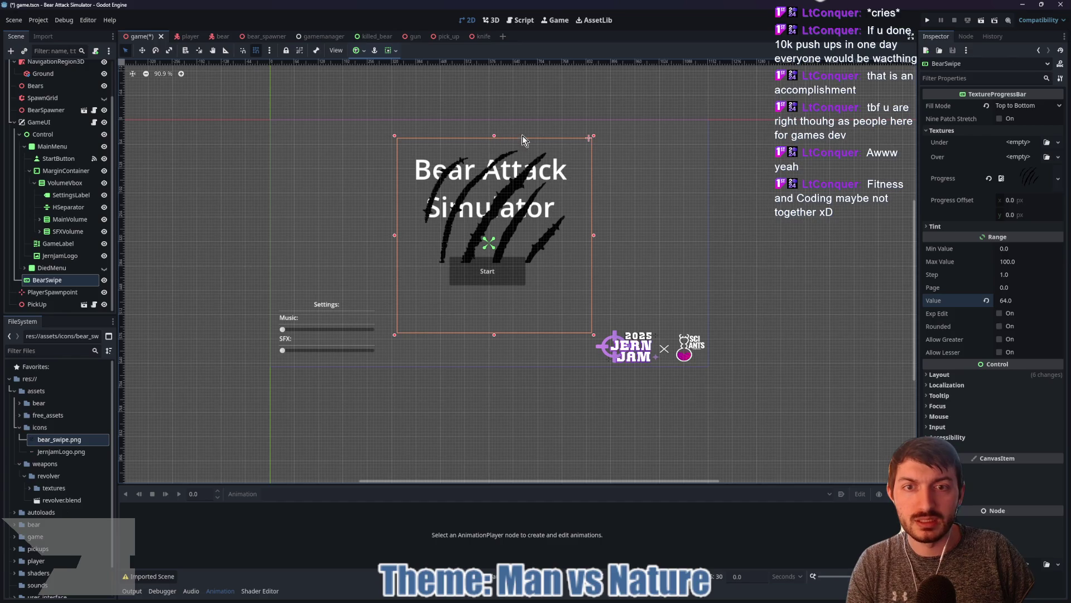
key("s")
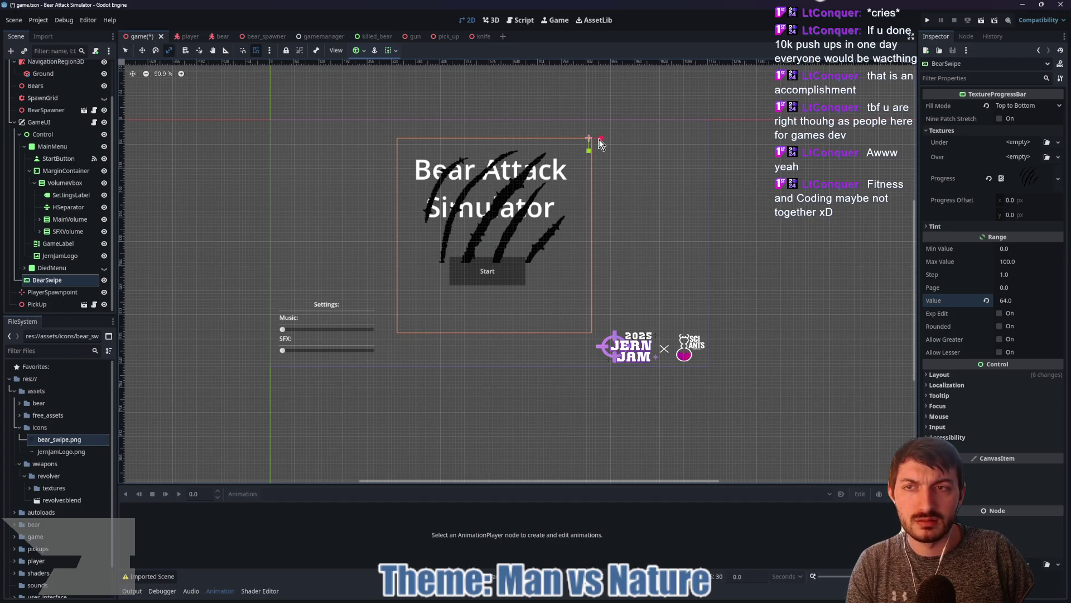
key("e")
left_click_drag(590, 136, 595, 143)
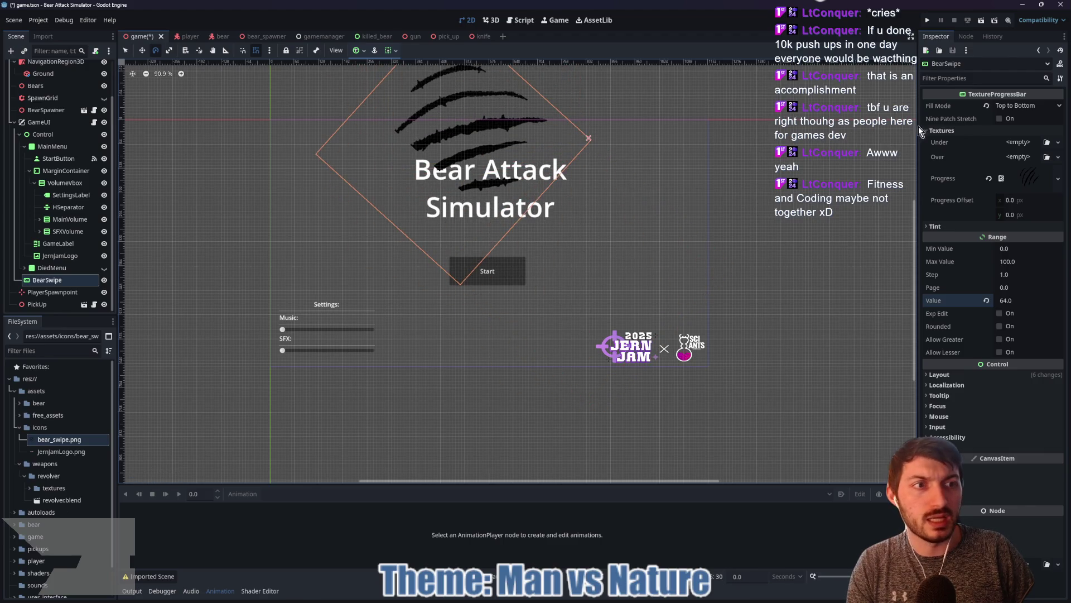
left_click(1008, 305)
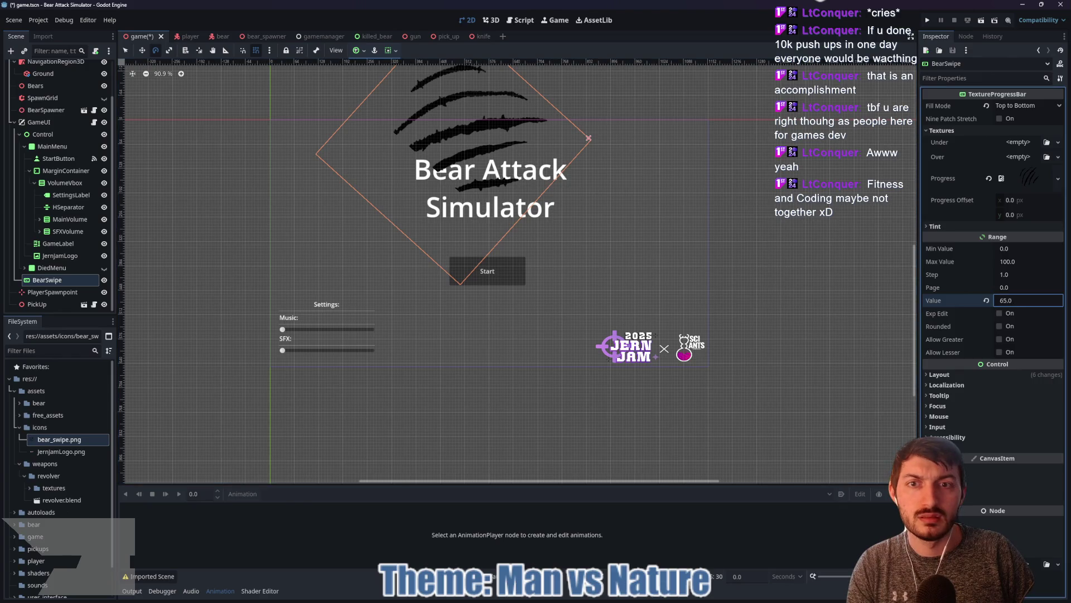
type("63")
key("Return")
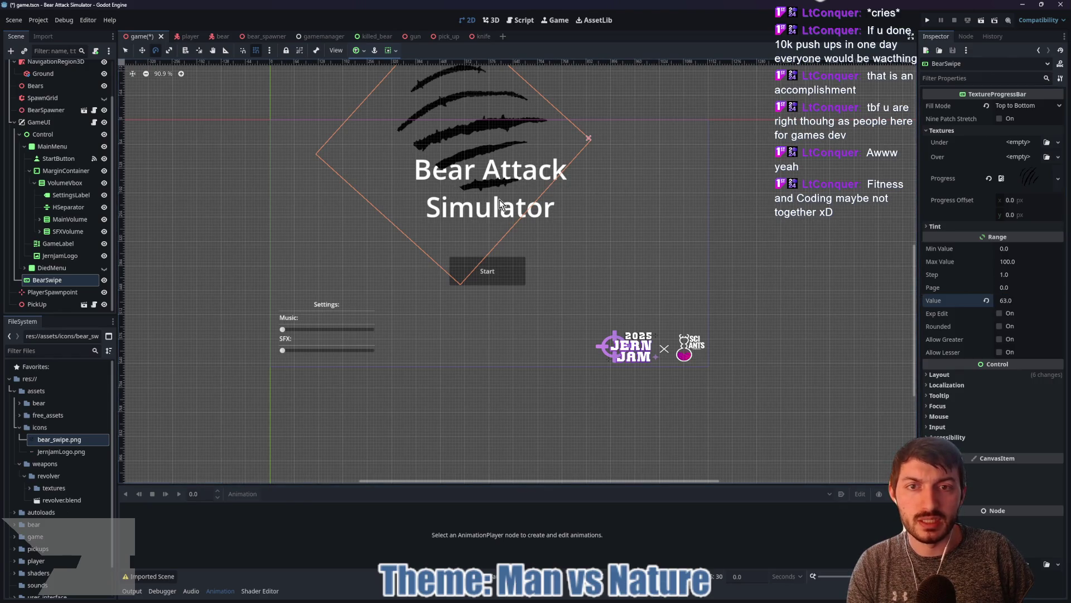
left_click_drag(594, 136, 590, 136)
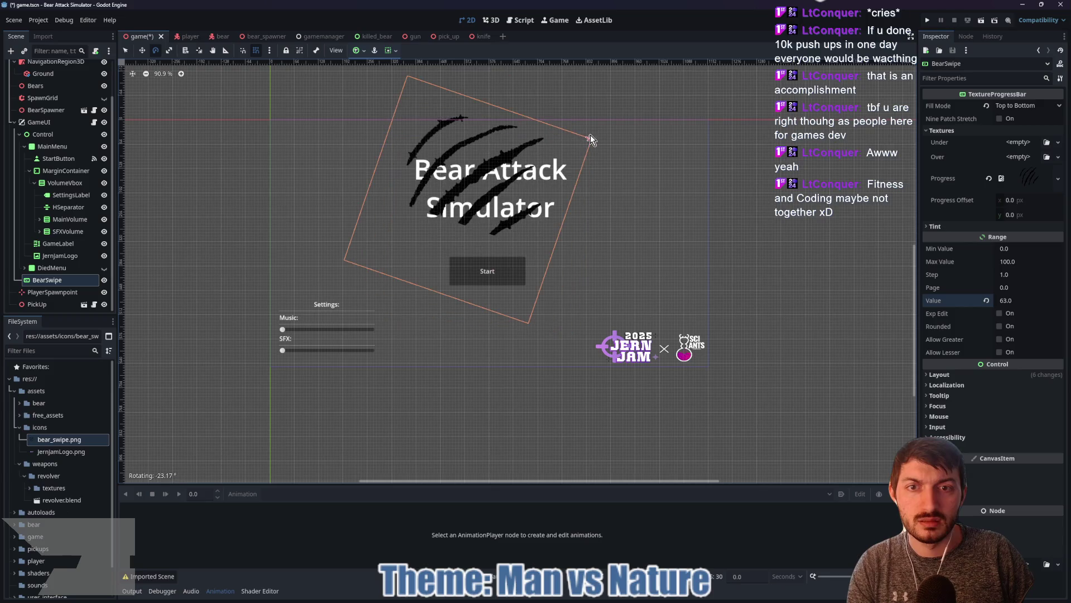
- Move the claw bar down and right, then drop its progress value to 0
key("w")
left_click_drag(498, 174, 525, 215)
left_click_drag(1014, 301, 954, 302)
left_click(999, 313)
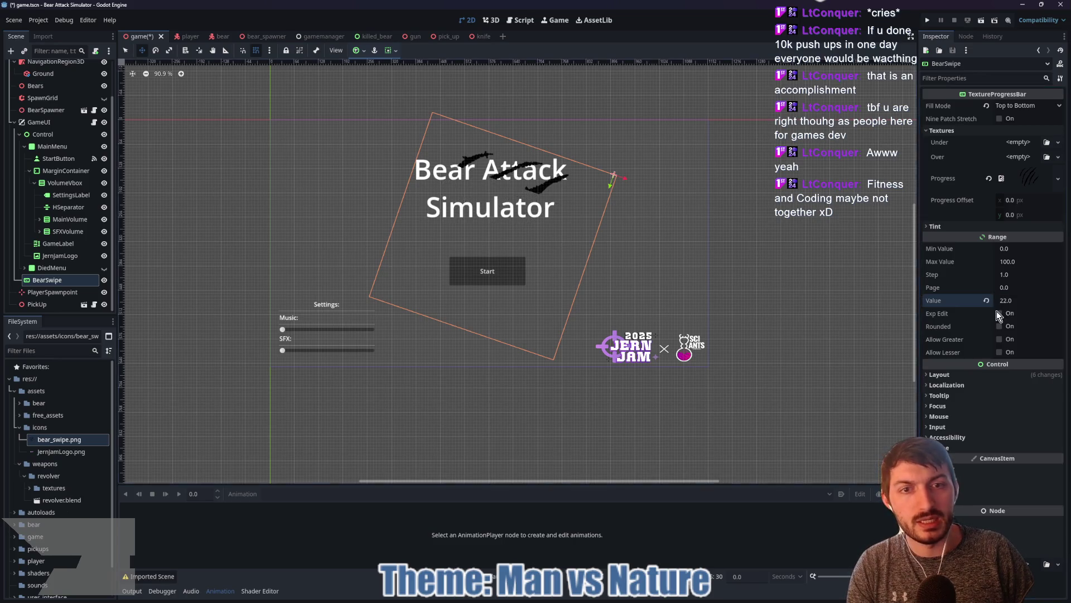
left_click(999, 313)
left_click(1022, 300)
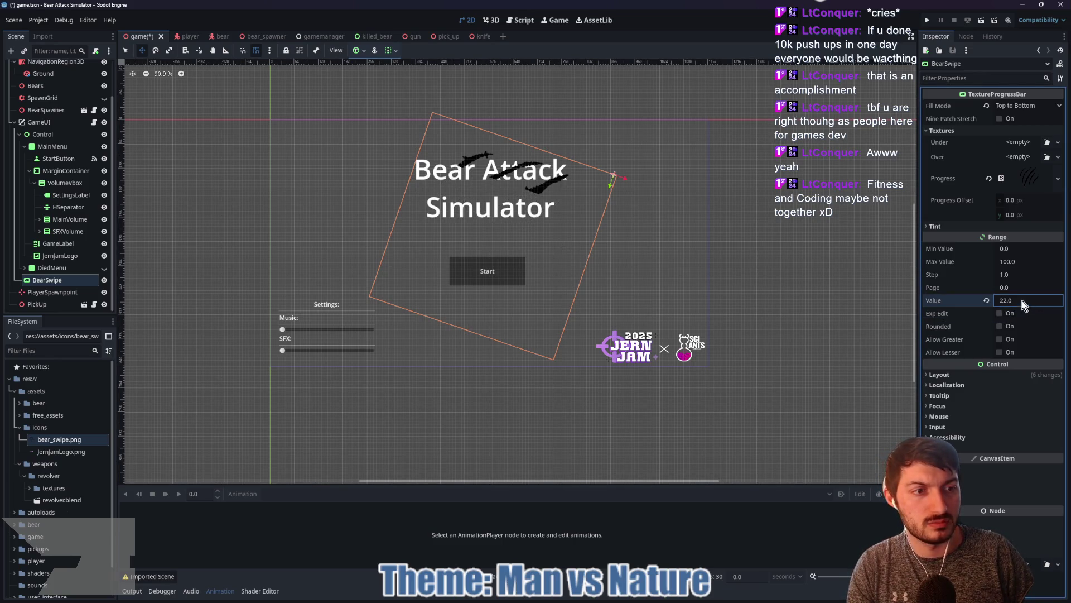
type("0")
key("Return")
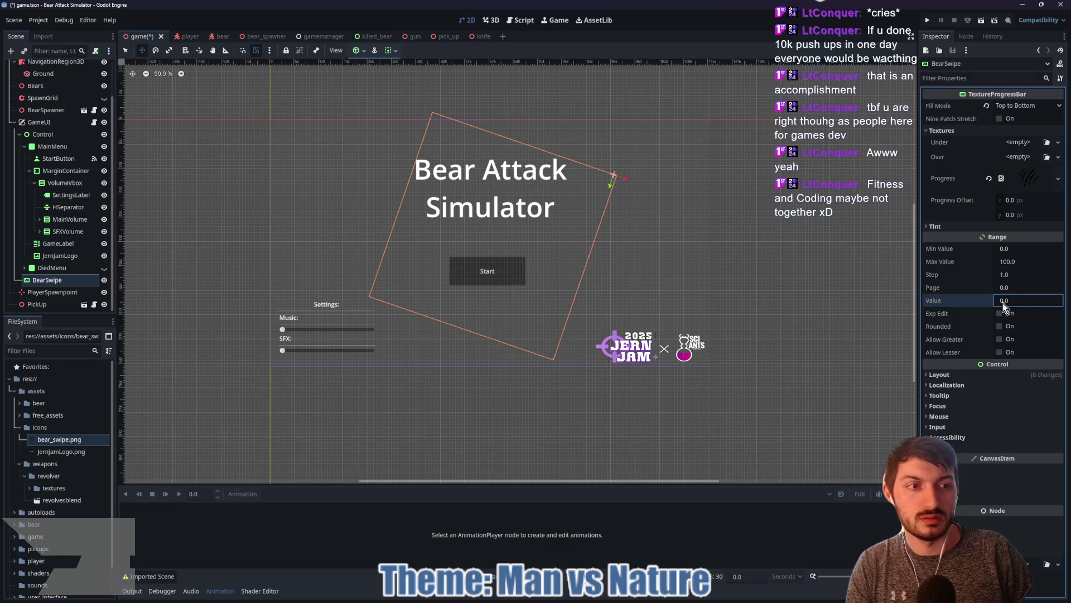
- Step the progress value from 1 up to 100 and nudge the bar 24 px lower
type("1")
key("Return")
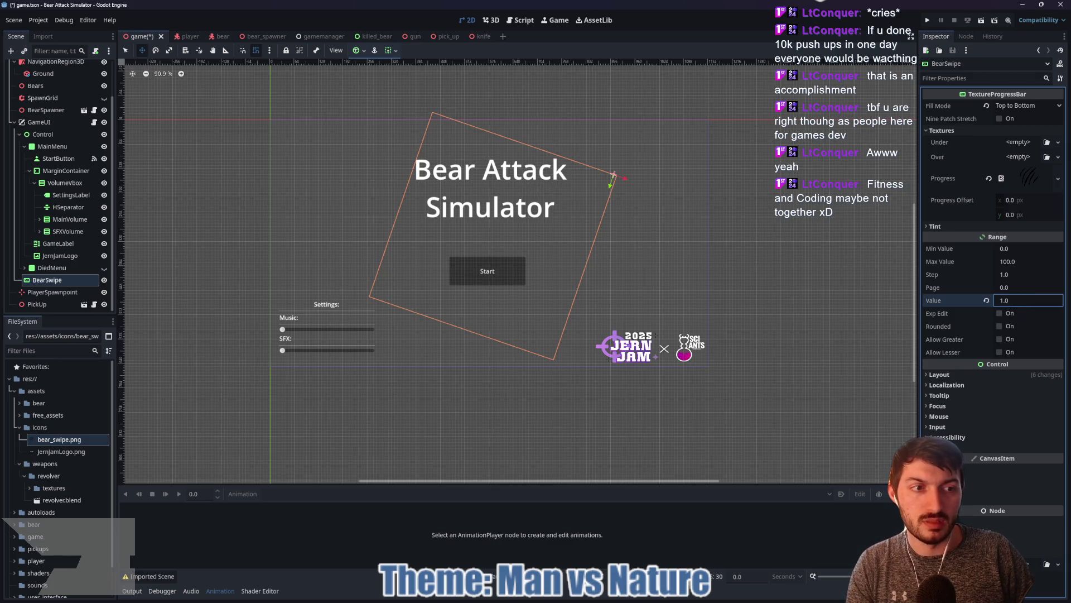
key("Up")
key("Up")
key("Up")
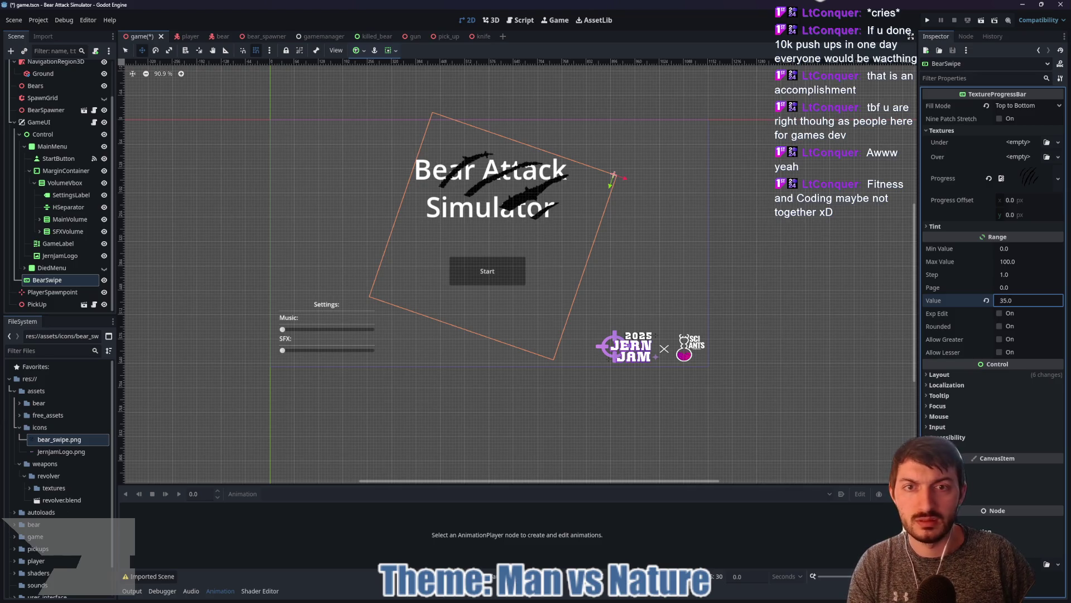
key("Up")
key("Up")
key("Up")
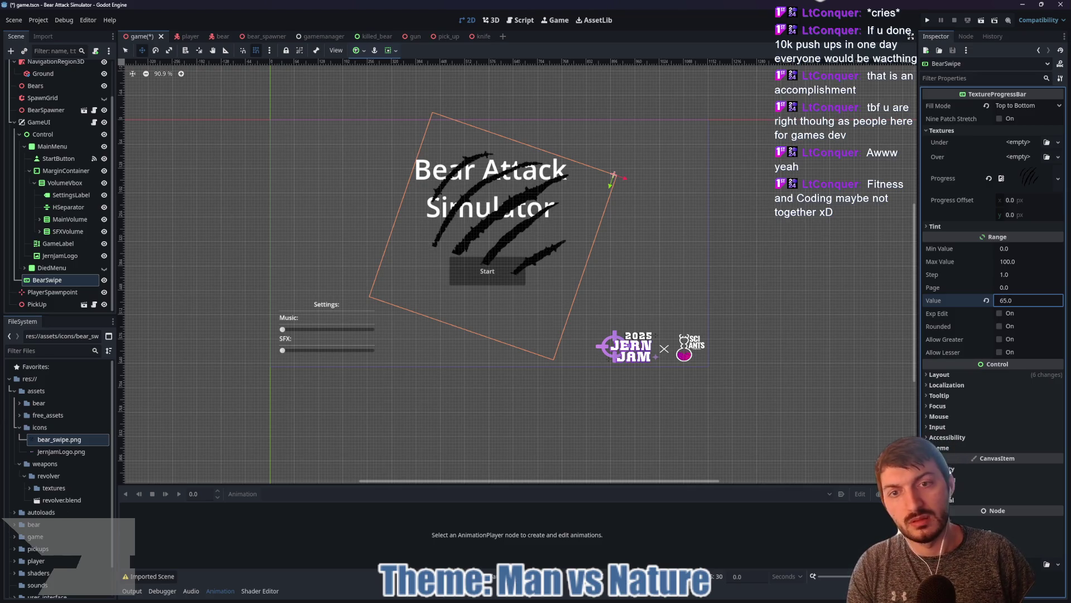
key("Up")
key("Up")
key("Up")
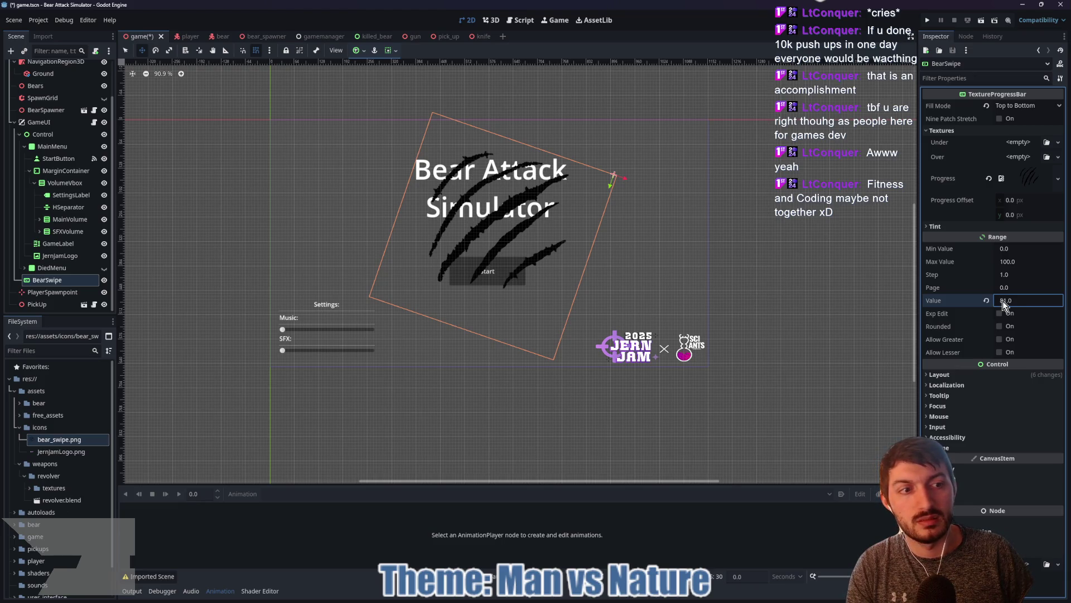
key("Up")
key("Up")
key("Up")
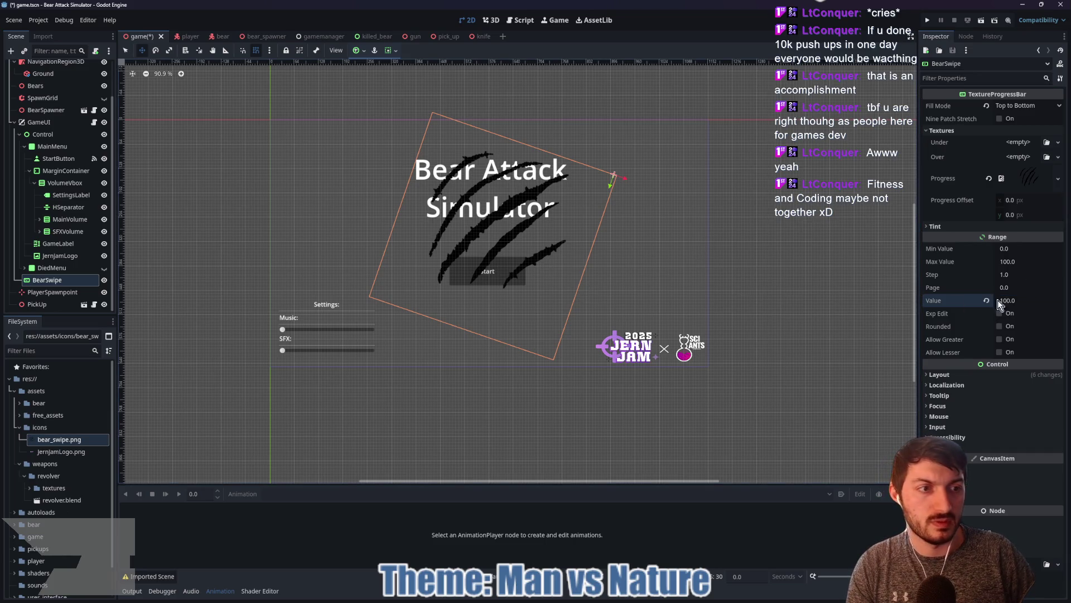
key("Return")
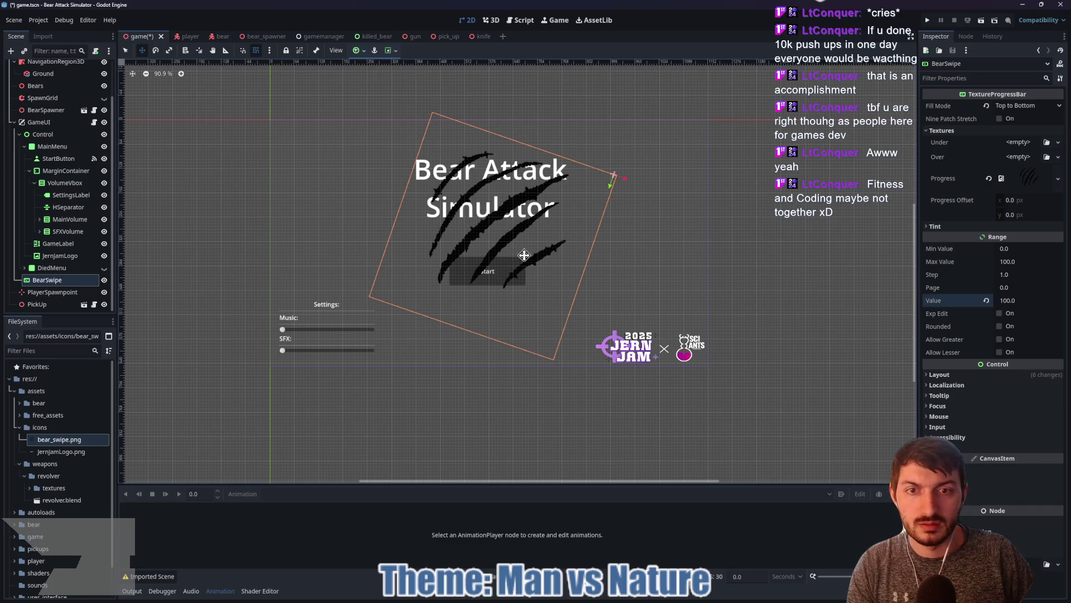
left_click_drag(505, 236, 501, 241)
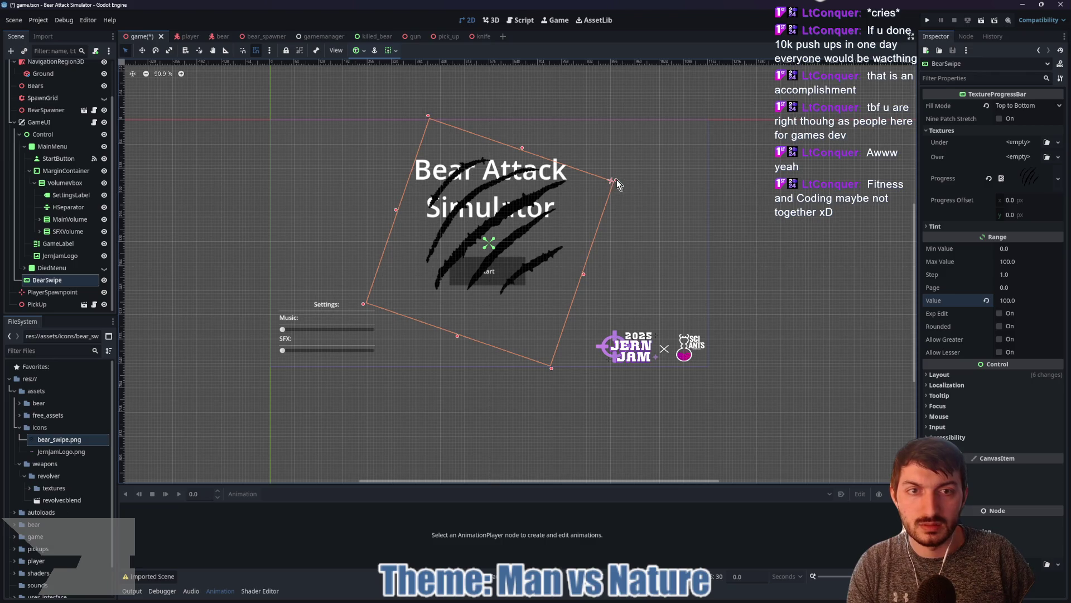
- In Layout > Transform, set BearSwipe's rotation to 19° and scale to 1.38
left_click(940, 374)
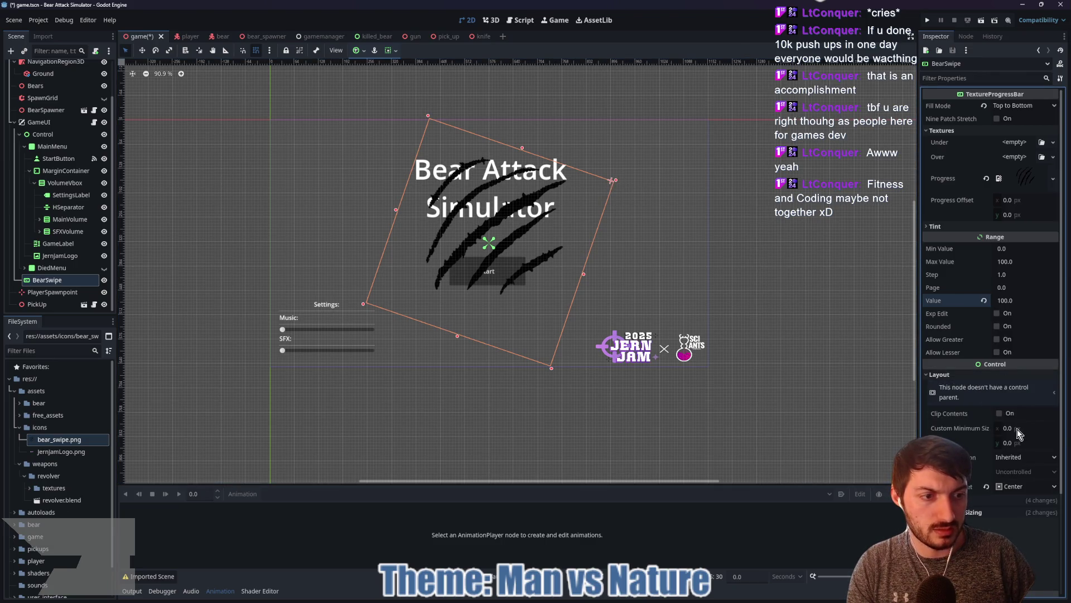
left_click(1015, 500)
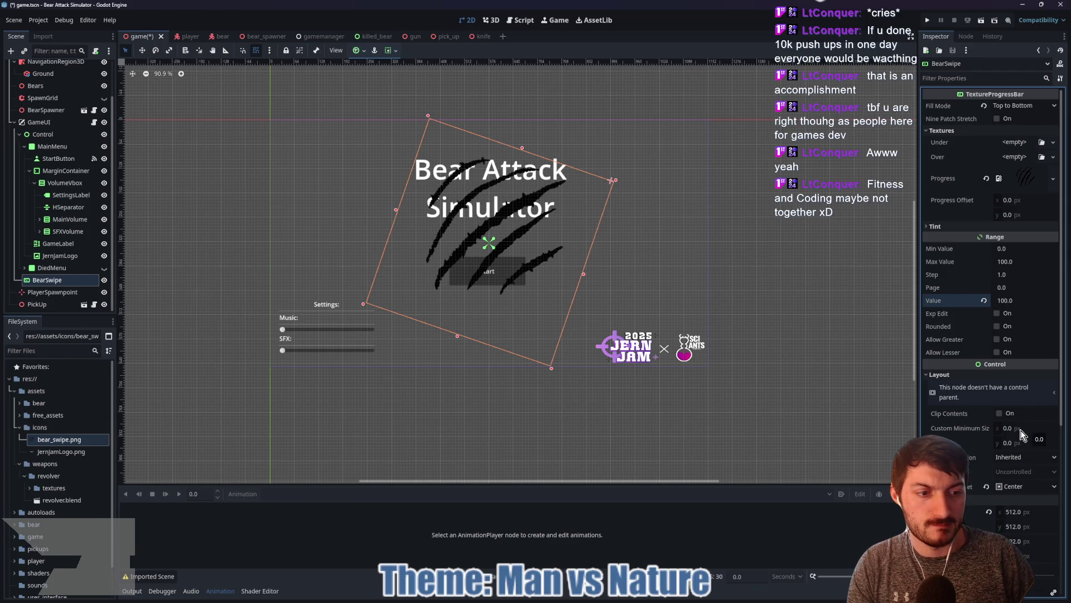
scroll(1021, 434, "down", 5)
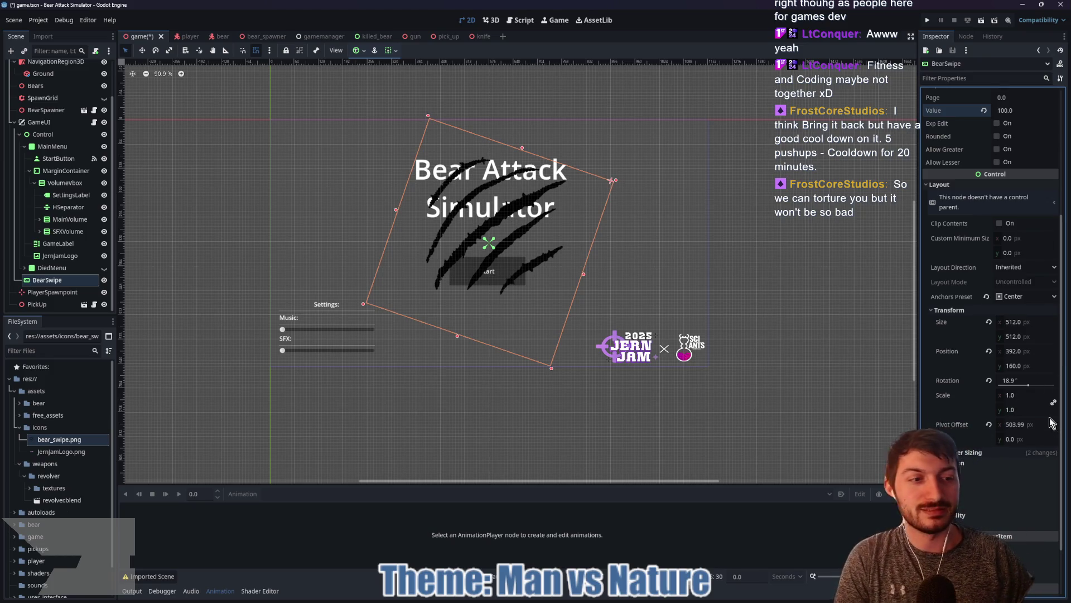
left_click(1025, 384)
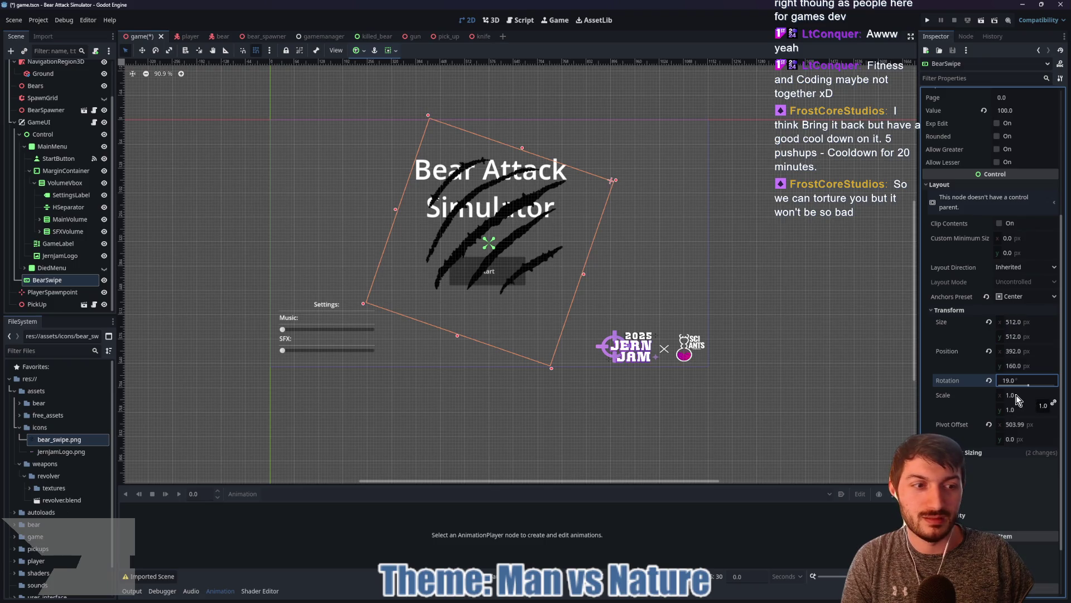
left_click_drag(1017, 399, 1042, 399)
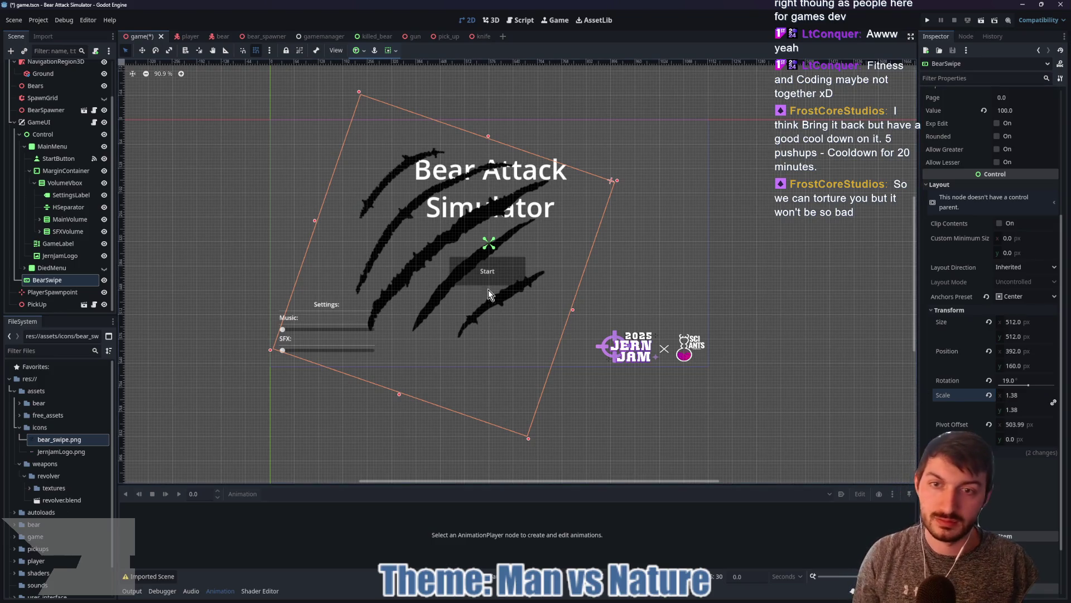
- Move the claw bar right to position 512, 144 over the title and open the GameUI script
key("w")
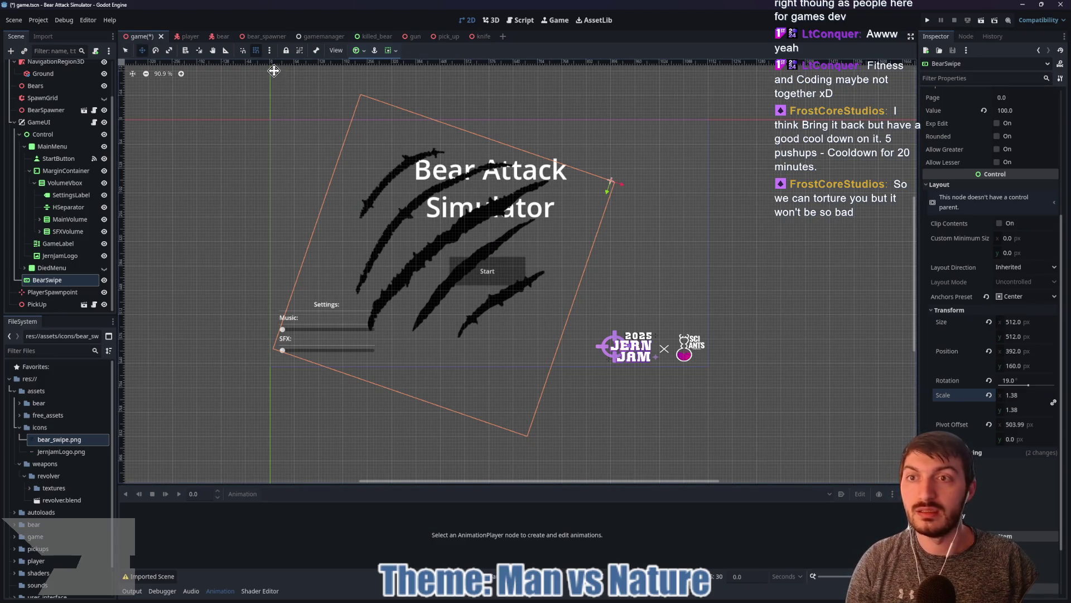
mouse_move(422, 236)
left_mouse_down()
mouse_move(474, 229)
mouse_move(509, 208)
left_mouse_up()
key("q")
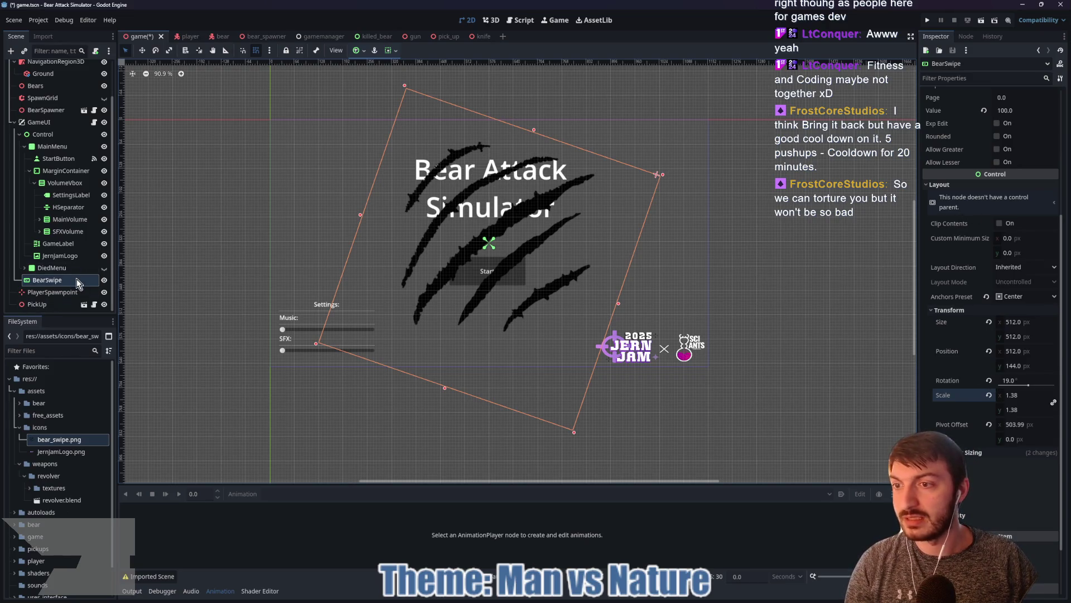
left_click(94, 123)
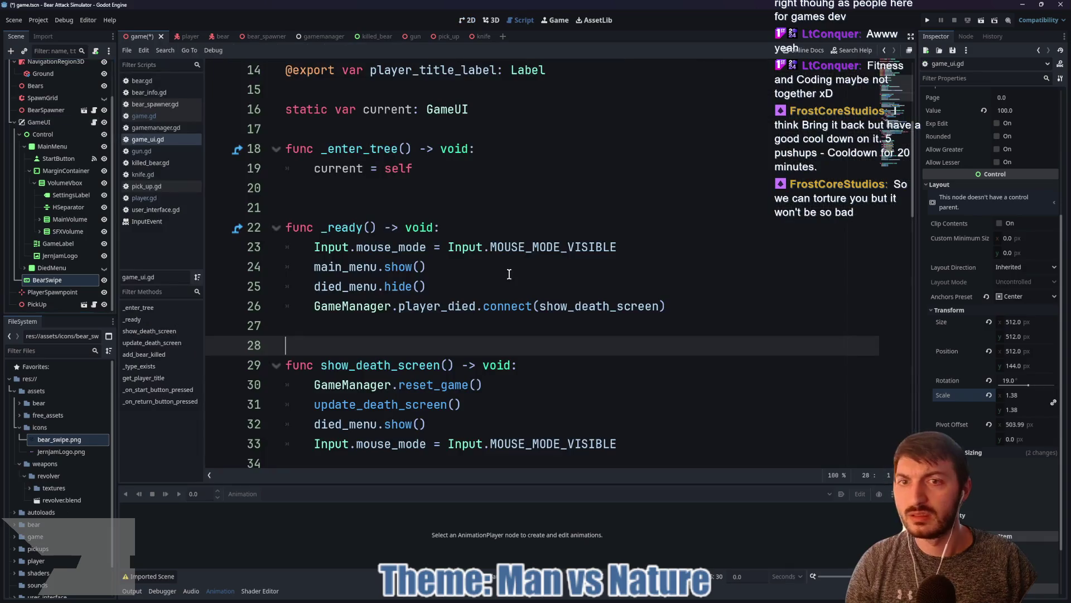
scroll(485, 285, "up", 5)
scroll(497, 307, "down", 1)
left_click(563, 268)
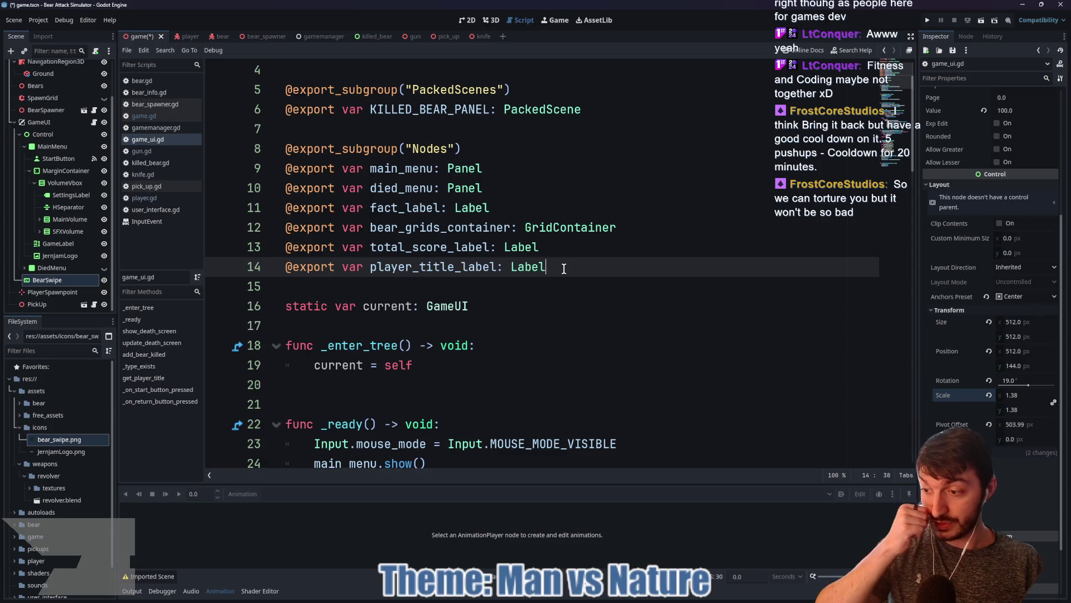
key("Return")
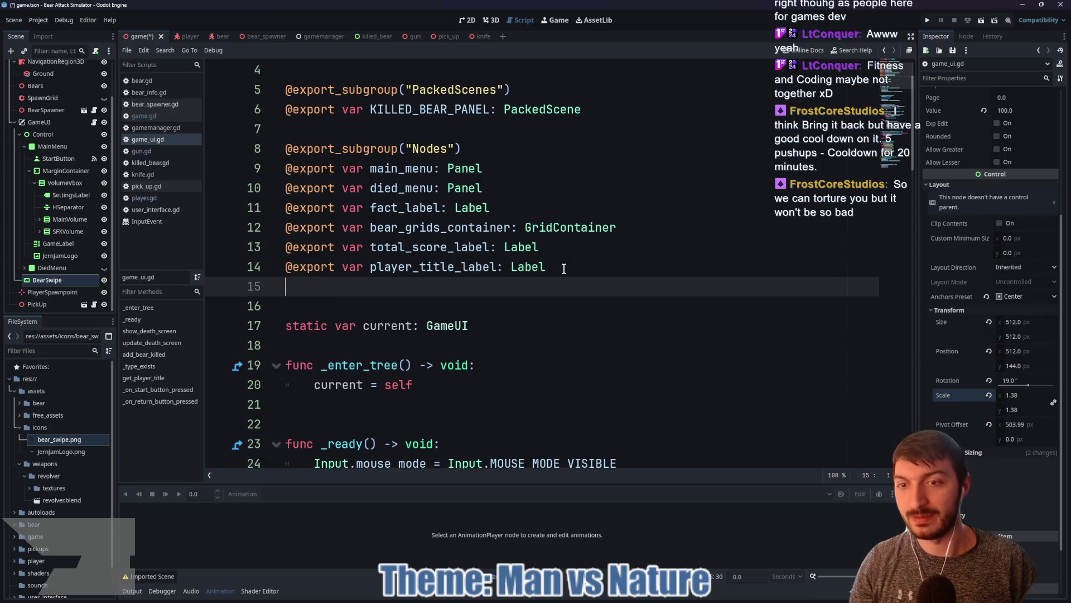
type("@export var bear_")
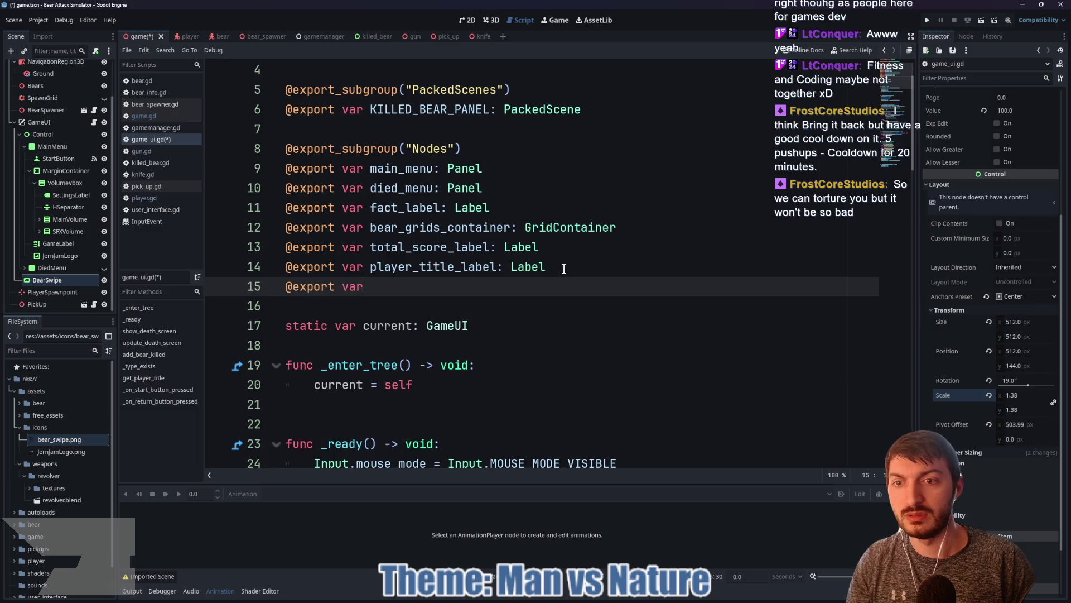
type("swipe:")
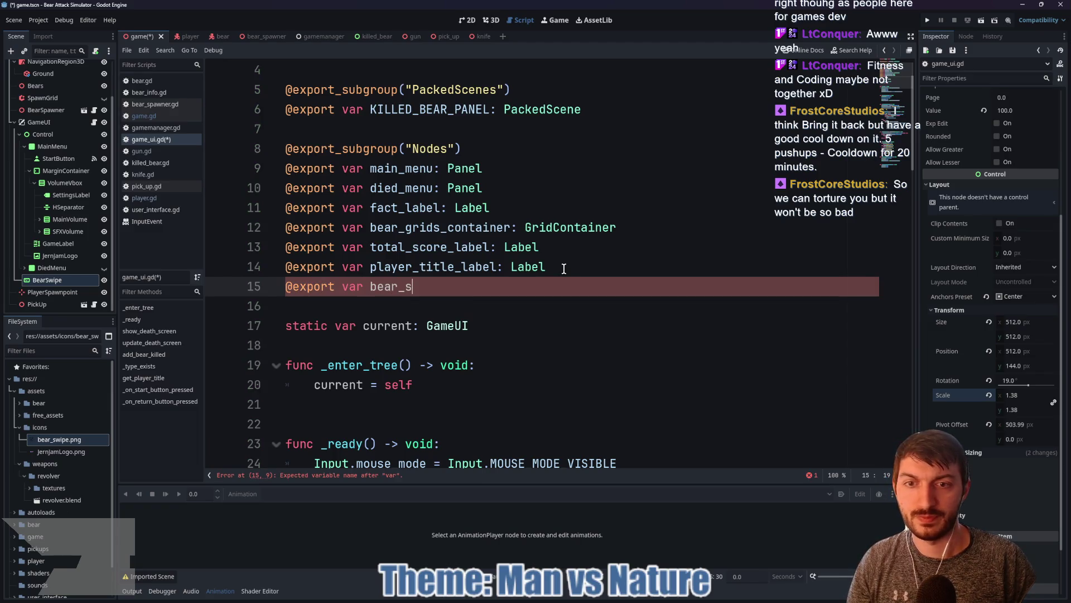
type(" Texture")
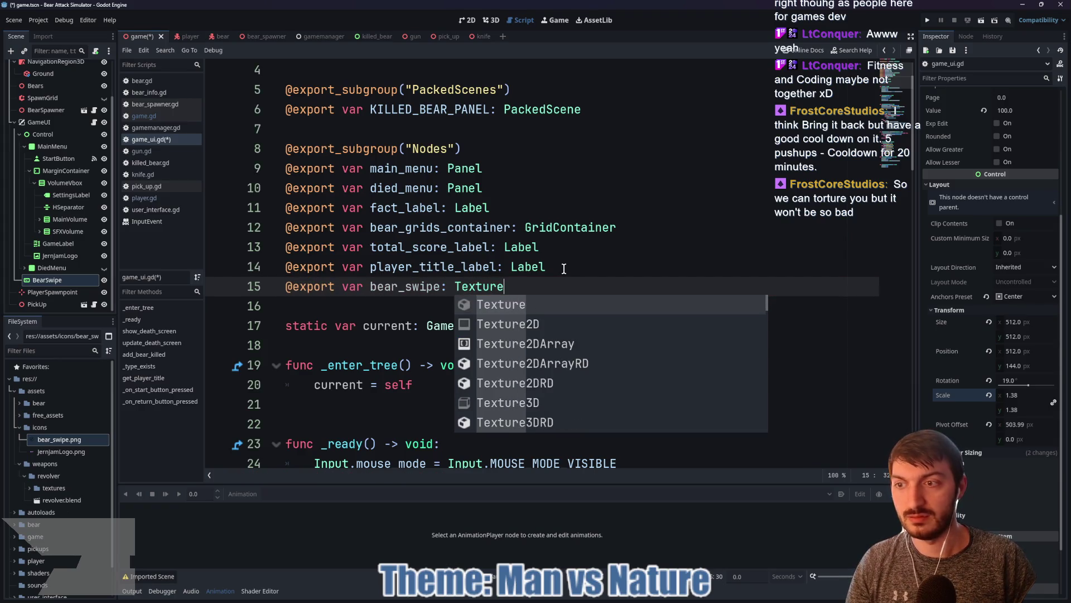
type("Pr")
key("Return")
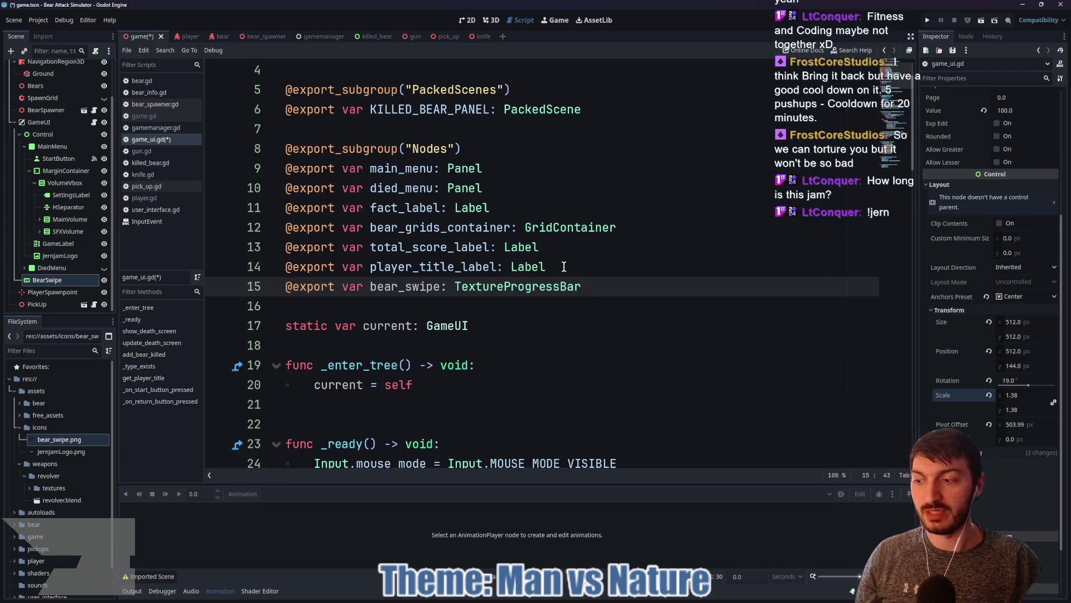
left_click(591, 600)
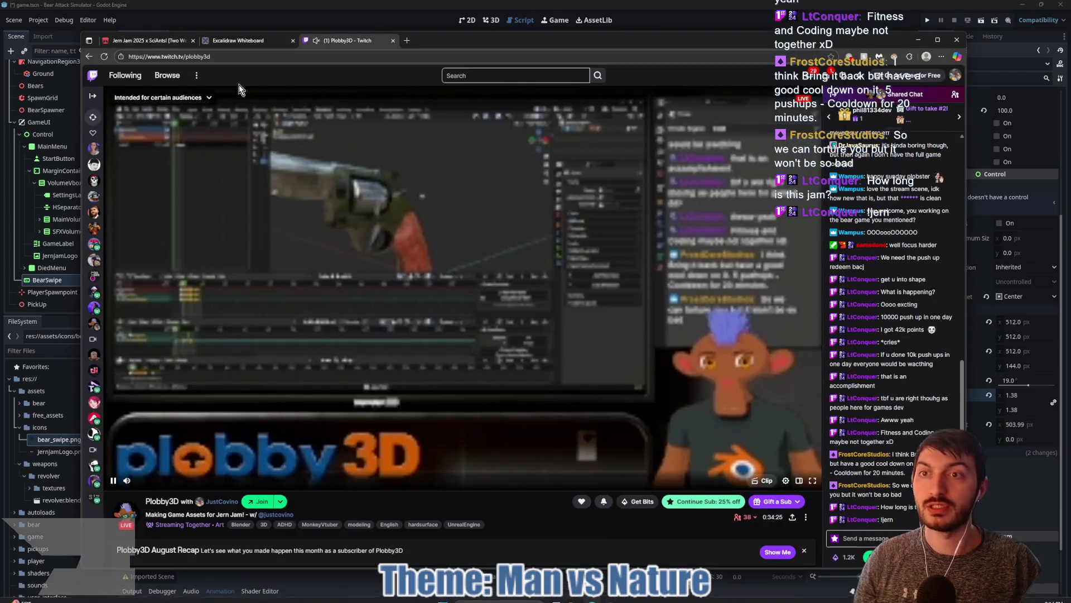
- Select the Jern Jam 2025 page address in the browser, then return to the Godot script
left_click(159, 41)
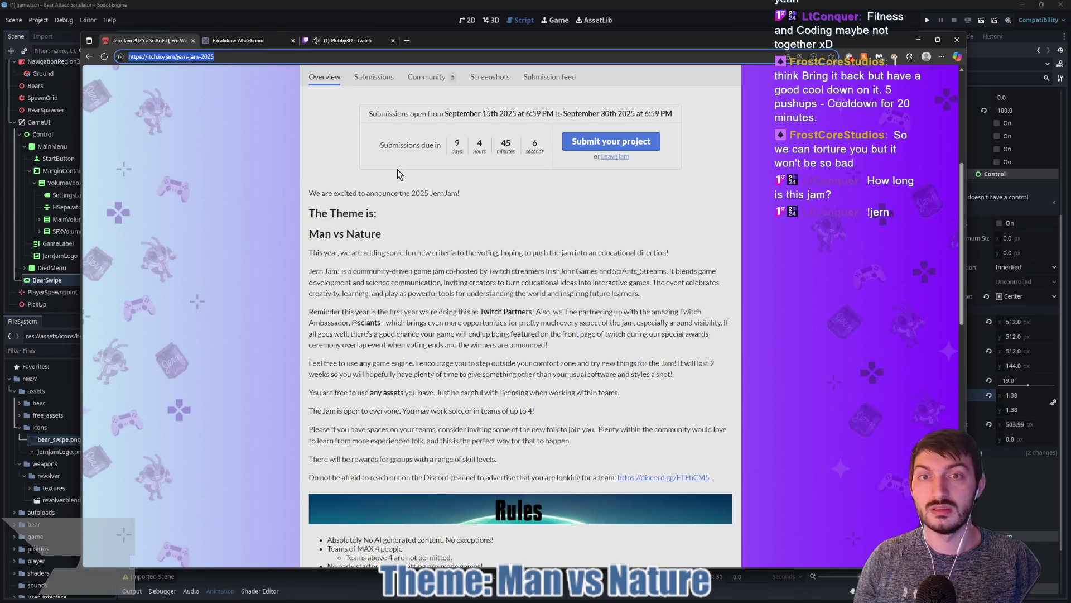
left_click(237, 53)
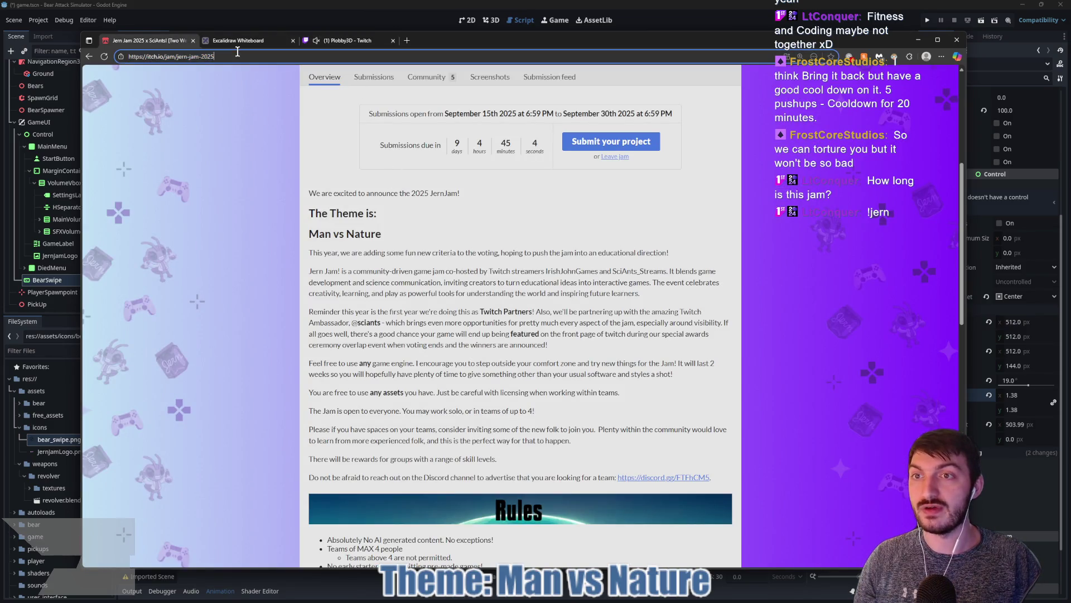
key("ctrl+a")
key("alt+Tab")
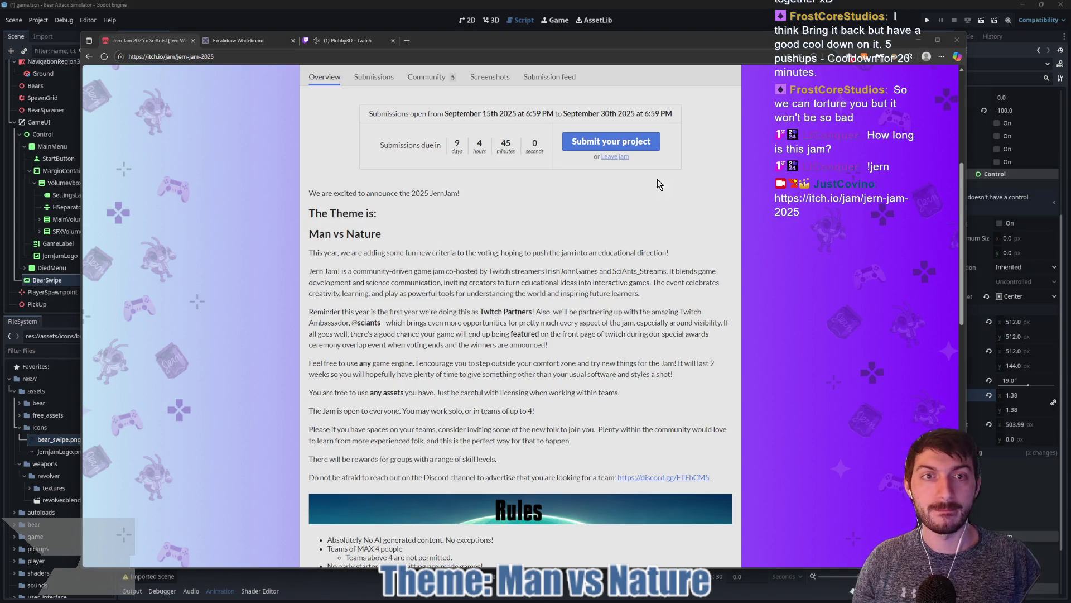
left_click(721, 28)
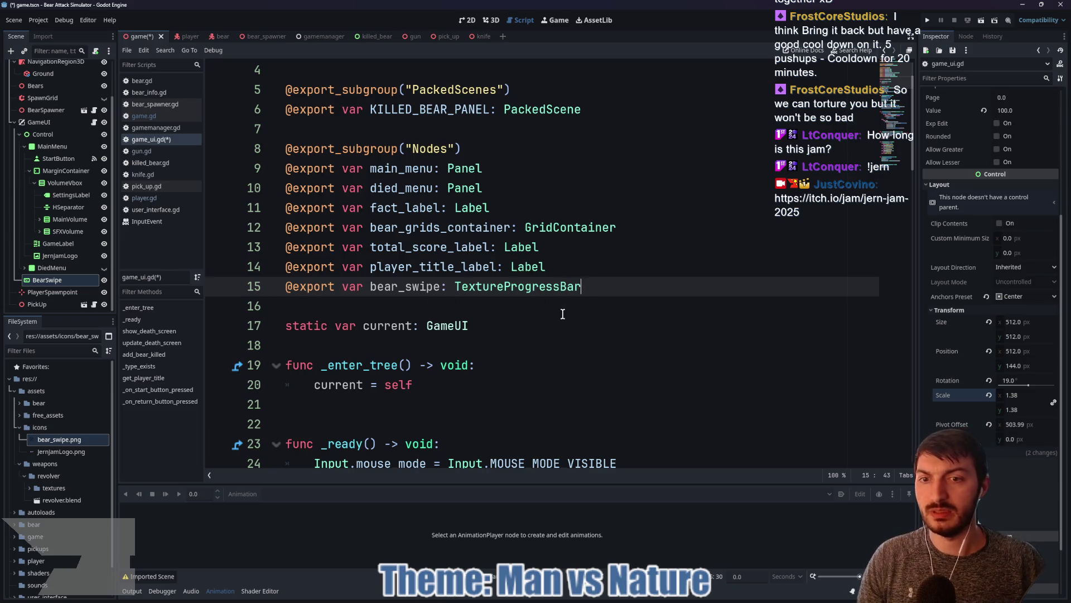
- Scroll game_ui.gd to _on_start_button_pressed, place the cursor on line 78, and return to the browser
scroll(563, 313, "down", 13)
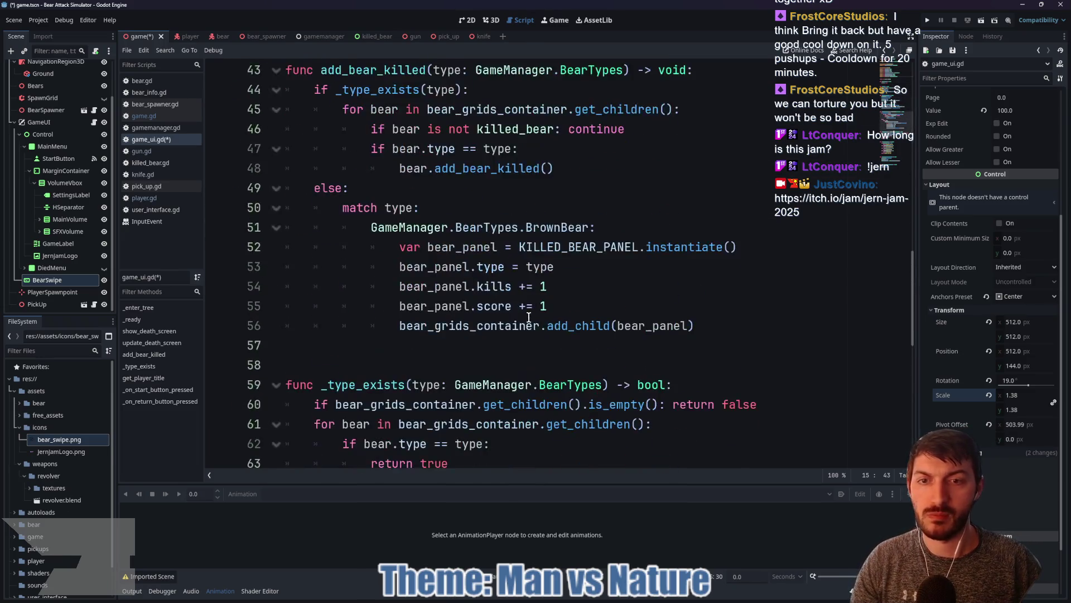
scroll(529, 316, "down", 9)
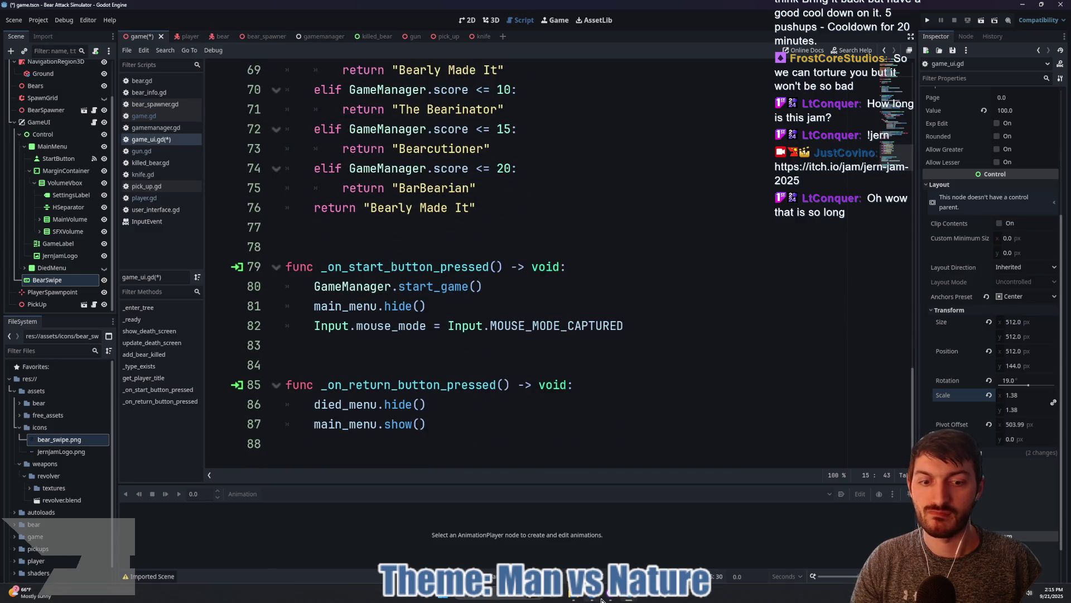
left_click(339, 238)
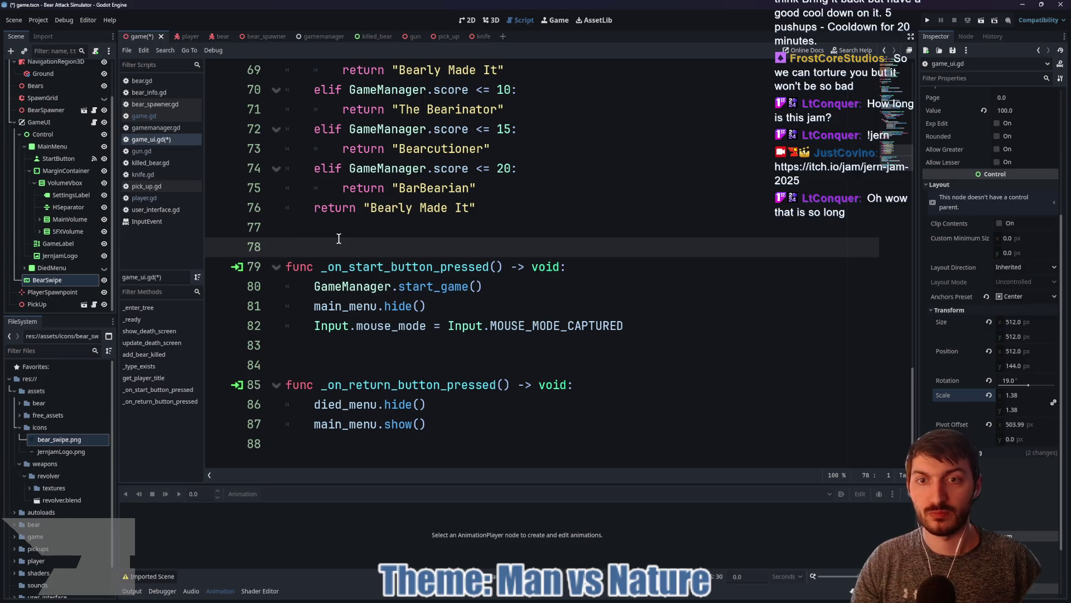
left_click(591, 593)
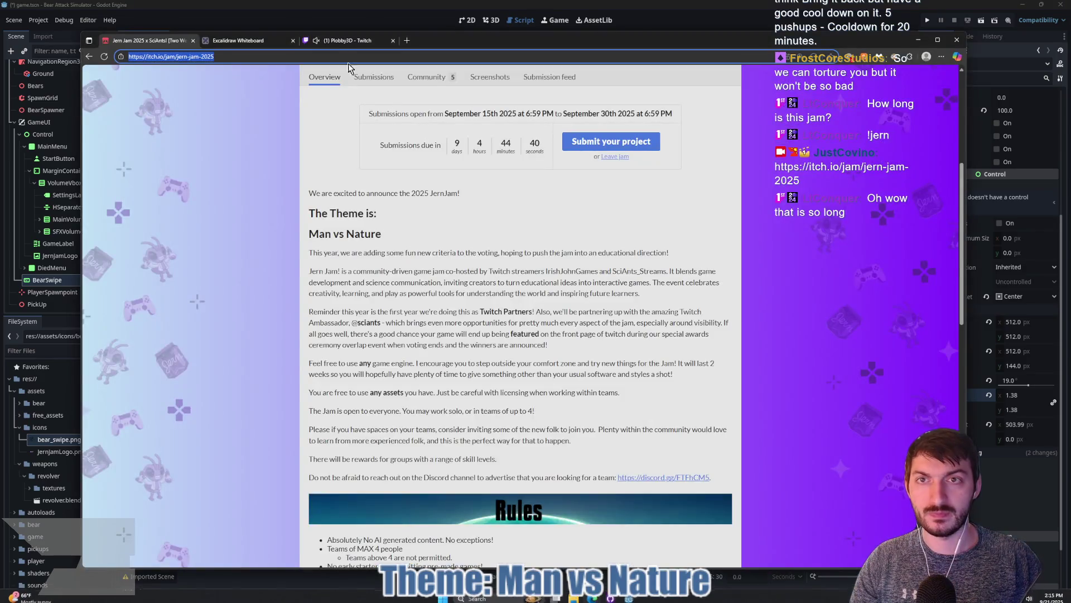
- Watch the Plobby3D Twitch stream, then minimize the browser to get back to game_ui.gd in Godot
left_click(347, 40)
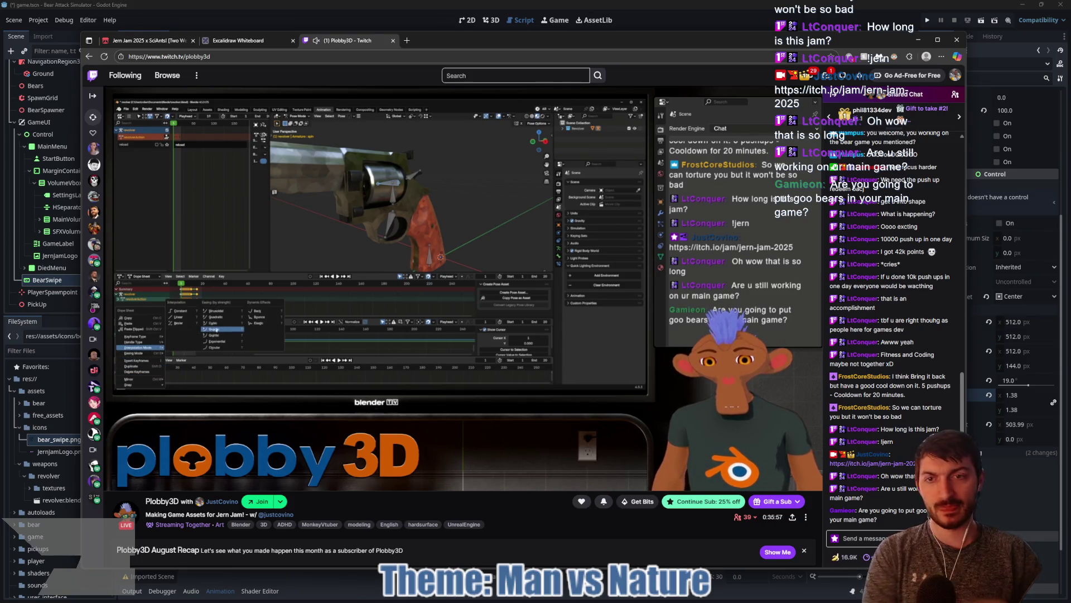
left_click(650, 12)
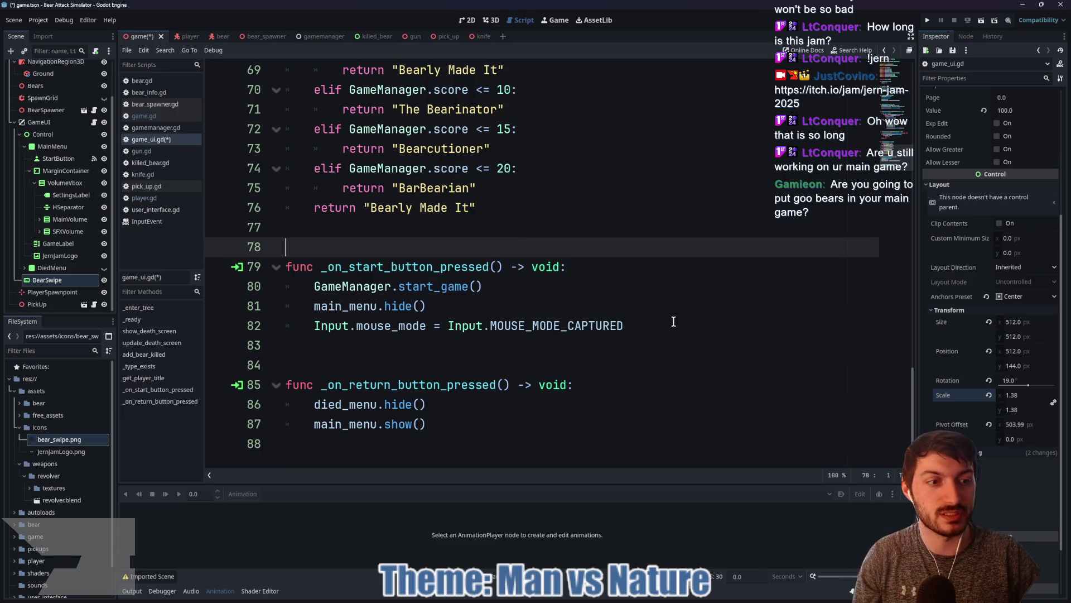
- In the 2D view, set BearSwipe's Mouse Filter to Ignore and save the game scene
left_click(491, 20)
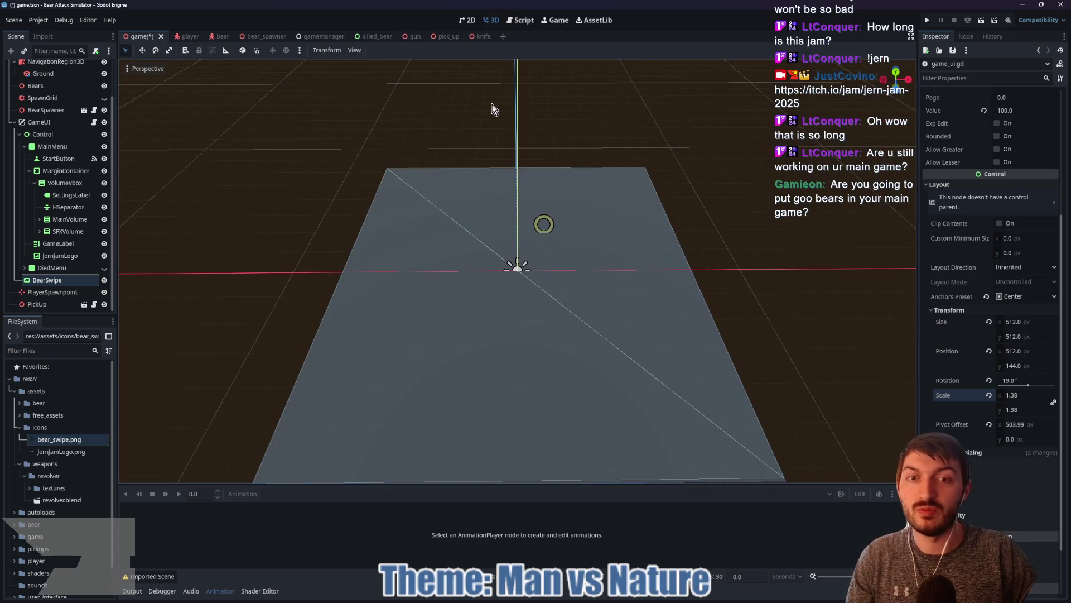
left_click(469, 22)
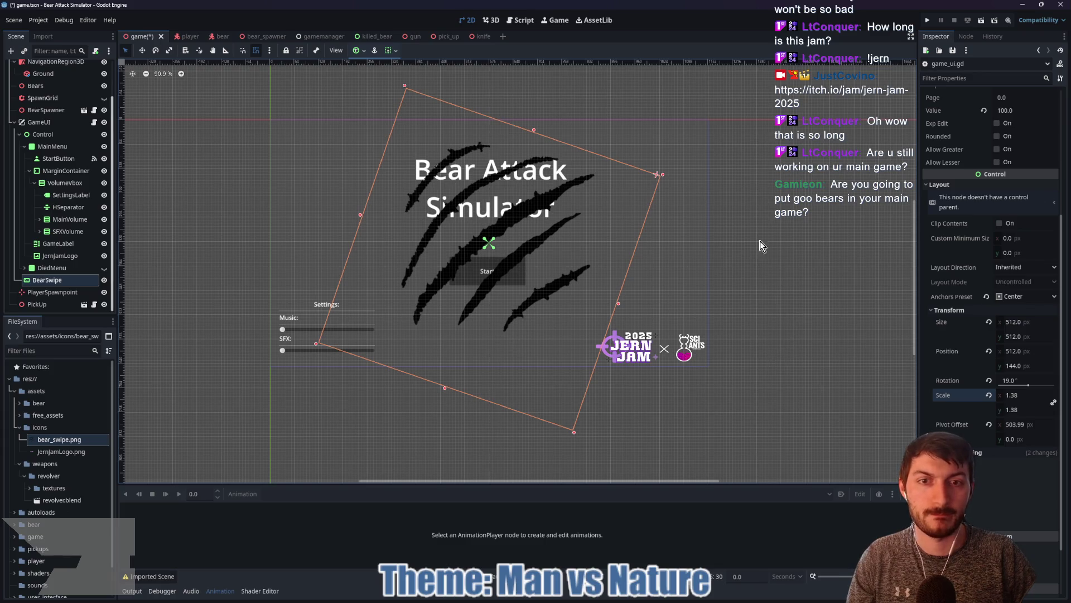
scroll(992, 218, "up", 5)
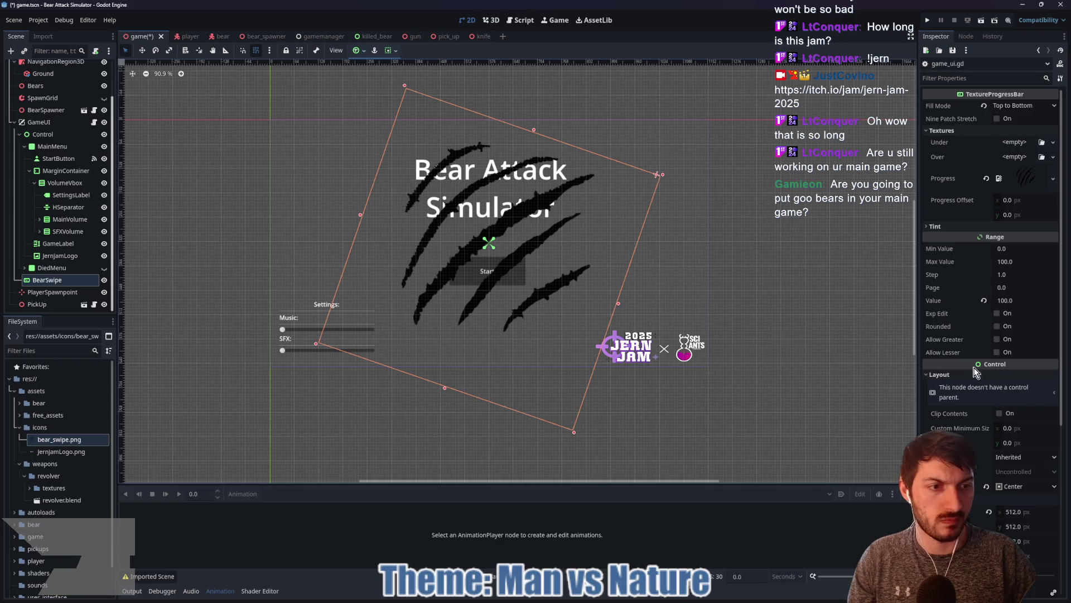
scroll(962, 270, "down", 5)
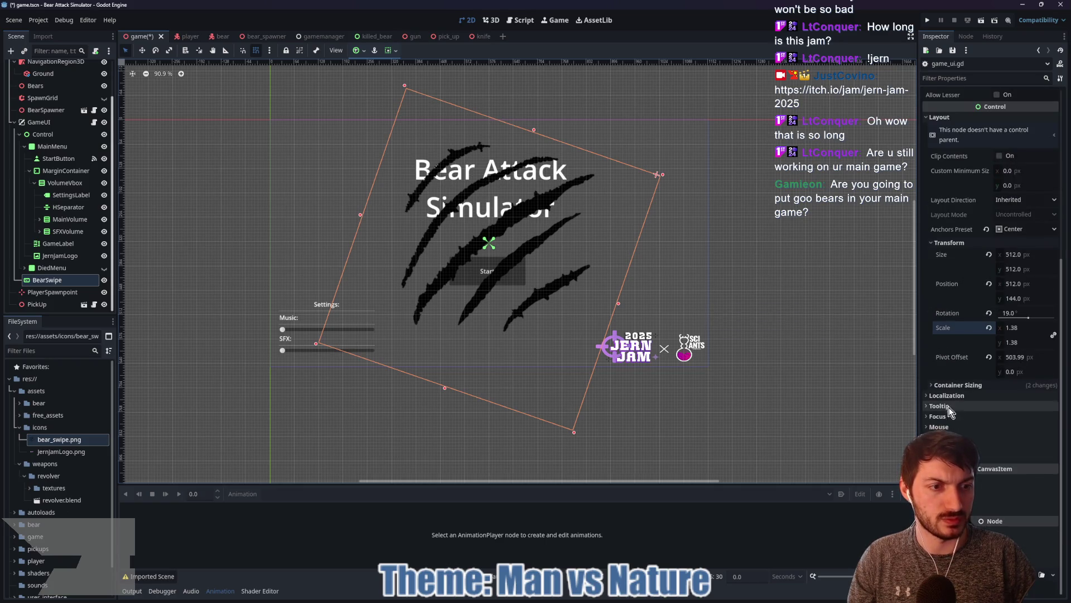
left_click(939, 426)
left_click(1025, 438)
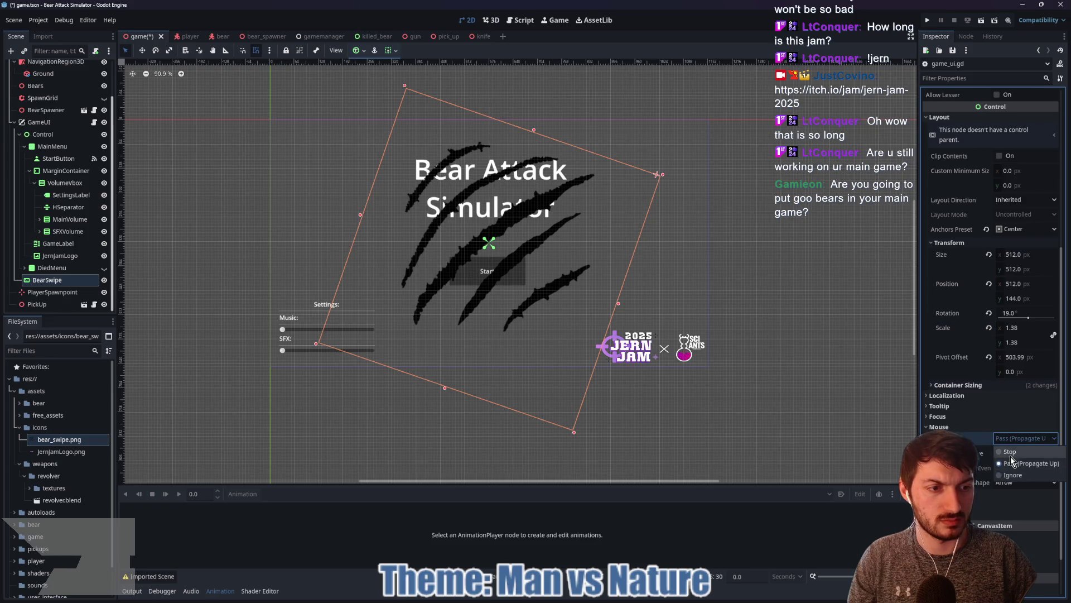
left_click(1013, 475)
key("ctrl+s")
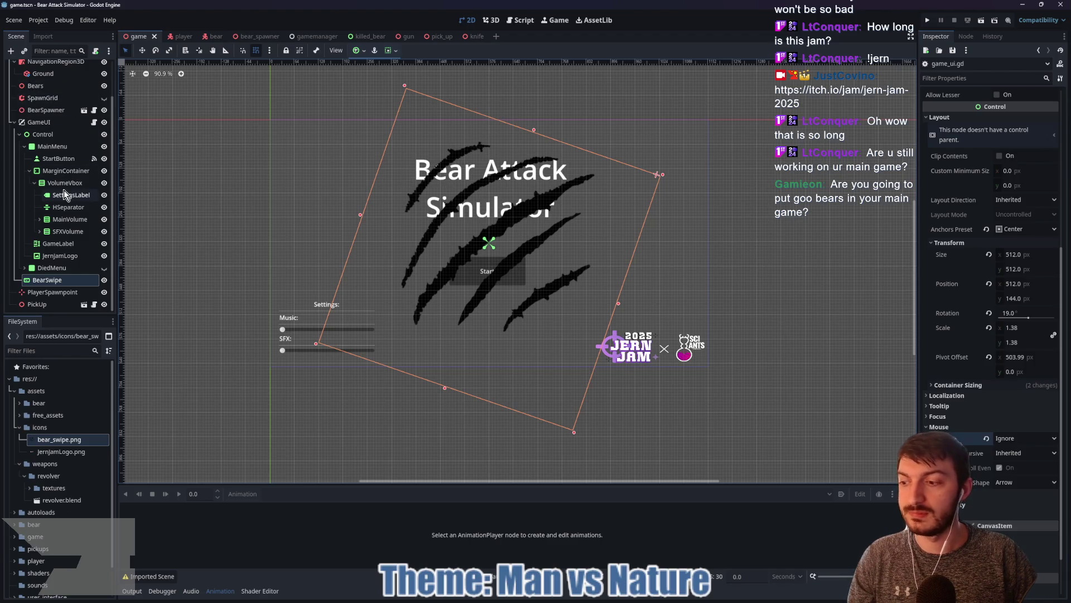
left_click(36, 126)
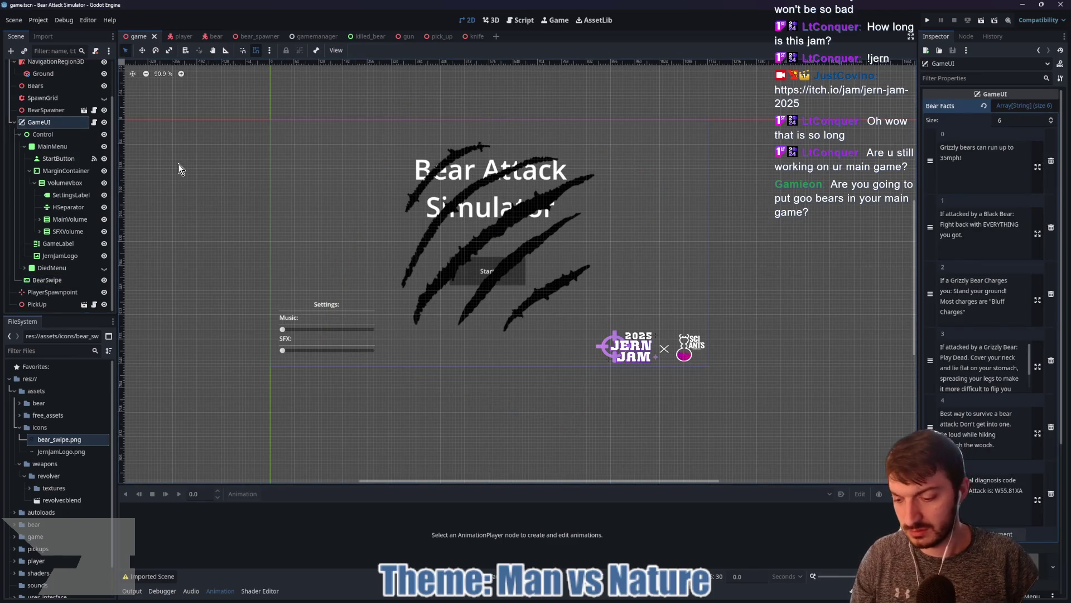
- Add a TextureRect child under GameUI and stretch it with the Full Rect anchor preset
key("ctrl+a")
type("texturepr")
key("BackSpace")
key("BackSpace")
type("re")
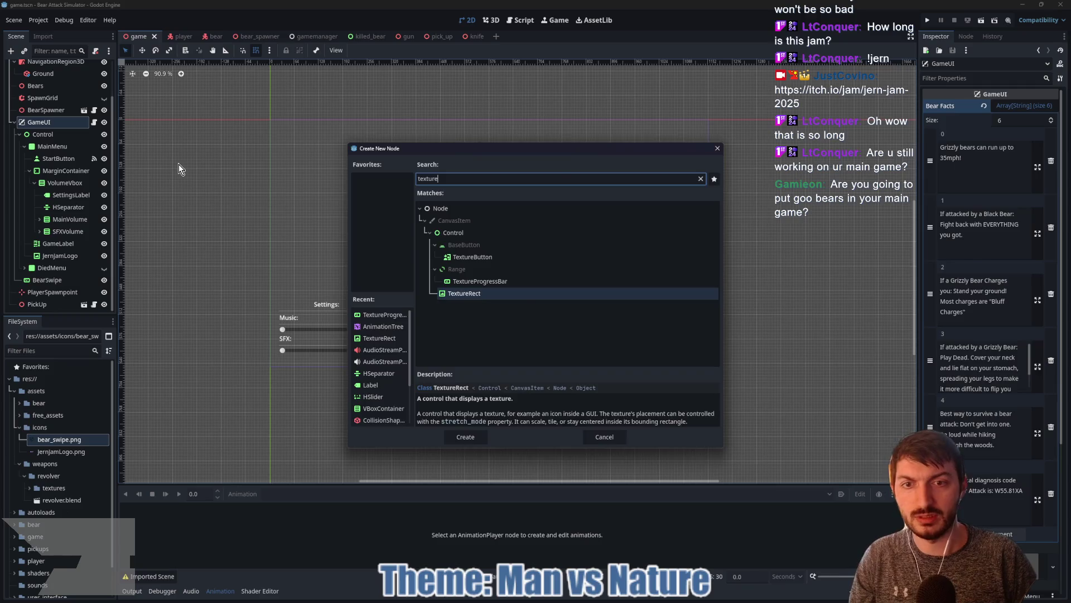
key("Return")
left_click(359, 50)
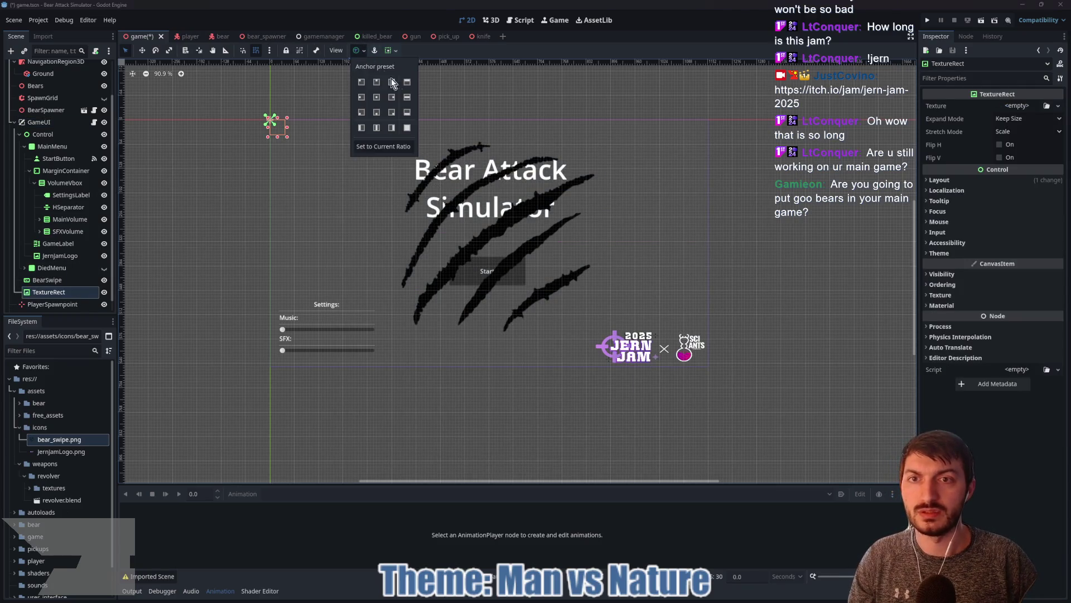
left_click(411, 128)
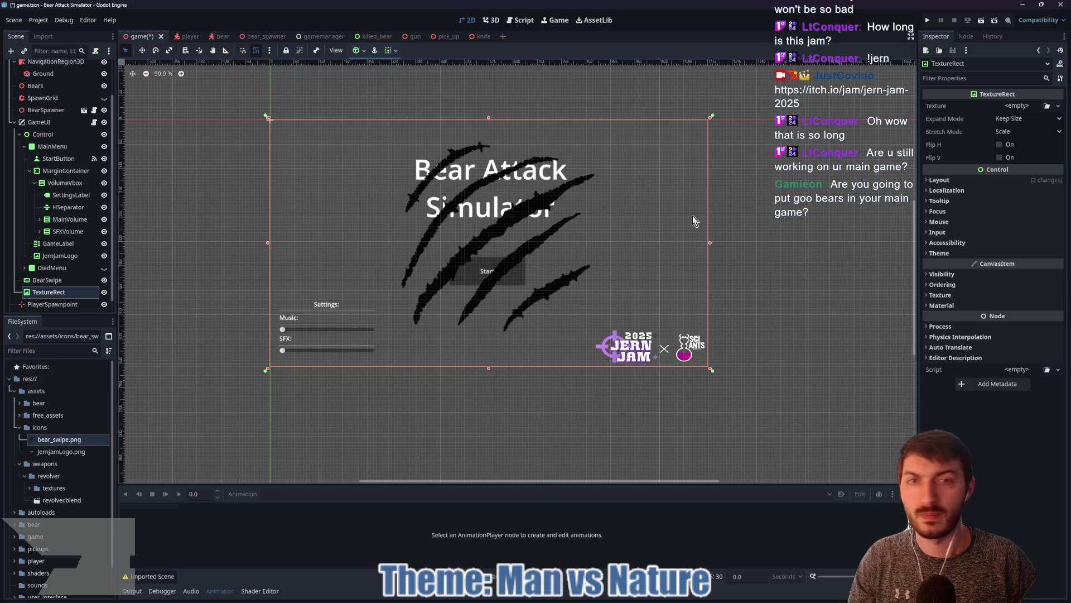
- Change the TextureRect node's type to ColorRect
right_click(62, 297)
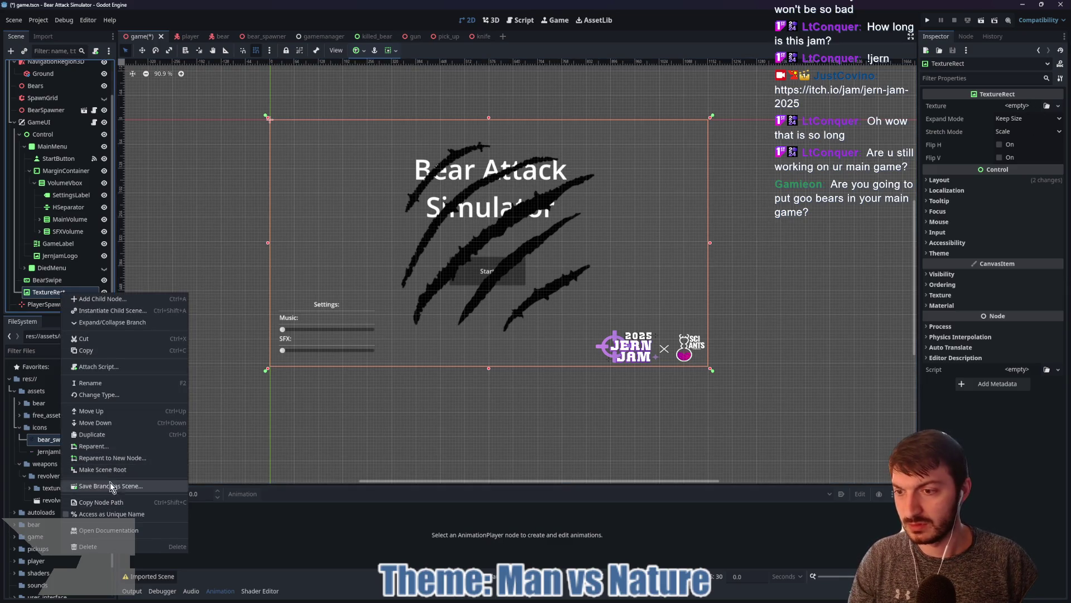
left_click(99, 394)
type("color")
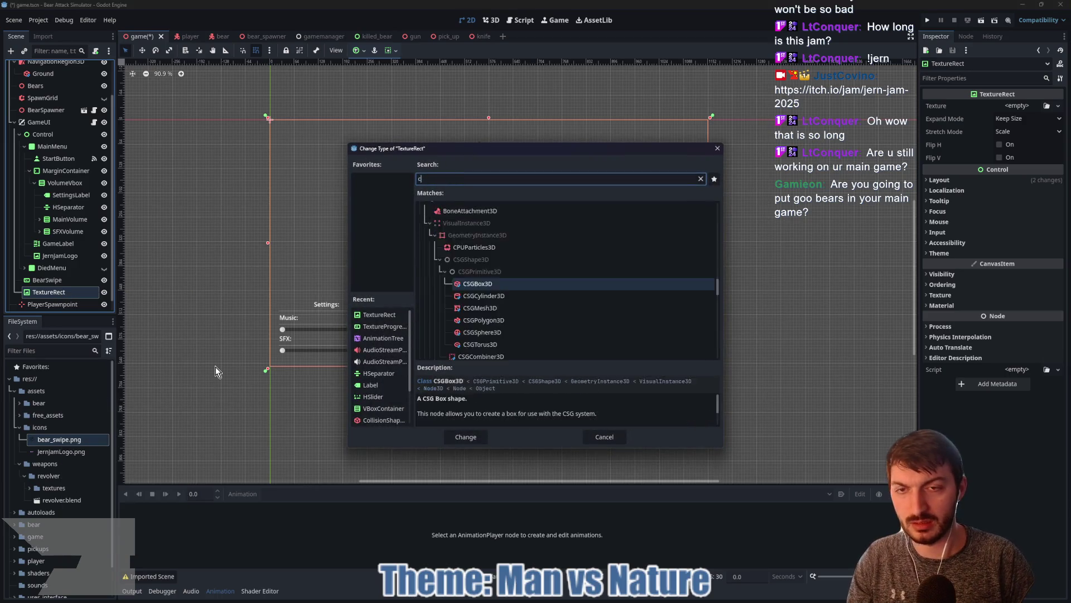
key("Return")
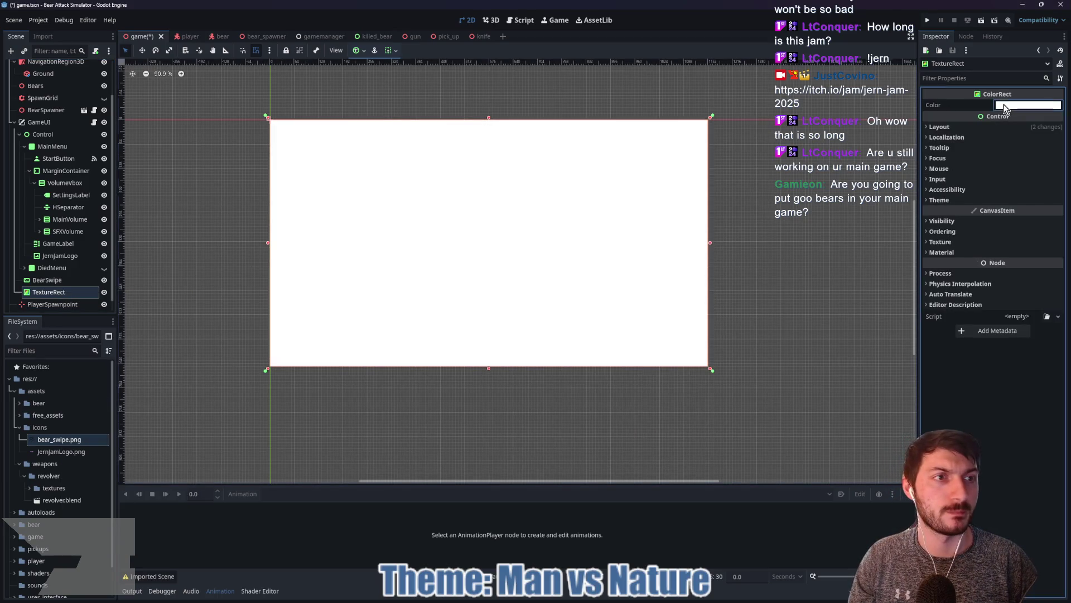
- Set the ColorRect's Color to black with the colour picker
left_click(1004, 105)
left_click_drag(967, 162, 960, 223)
left_click(1026, 106)
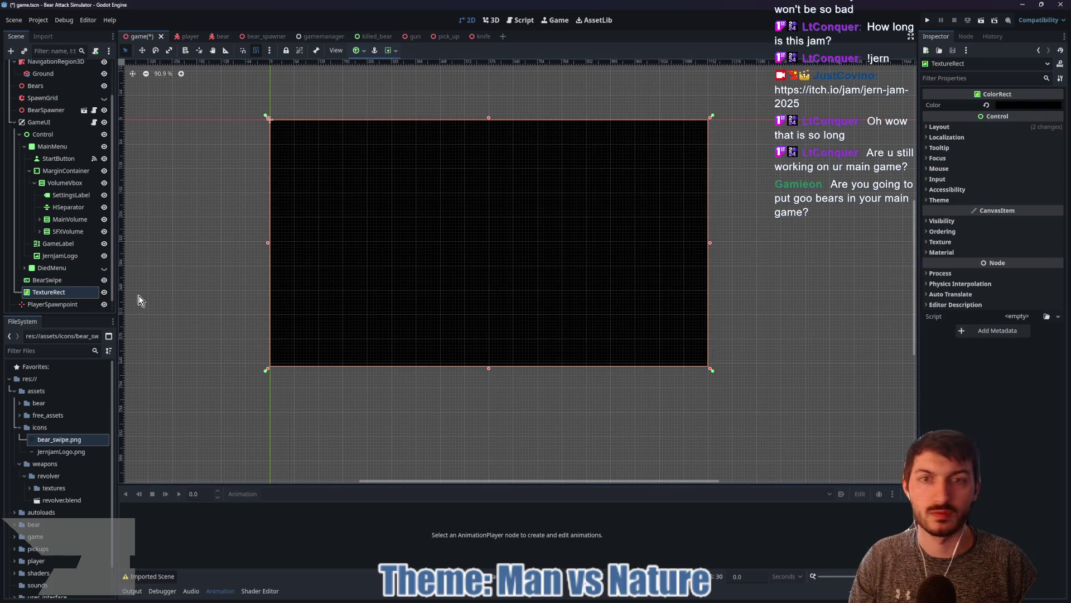
- Rename the ColorRect node to FadeRect
double_click(62, 292)
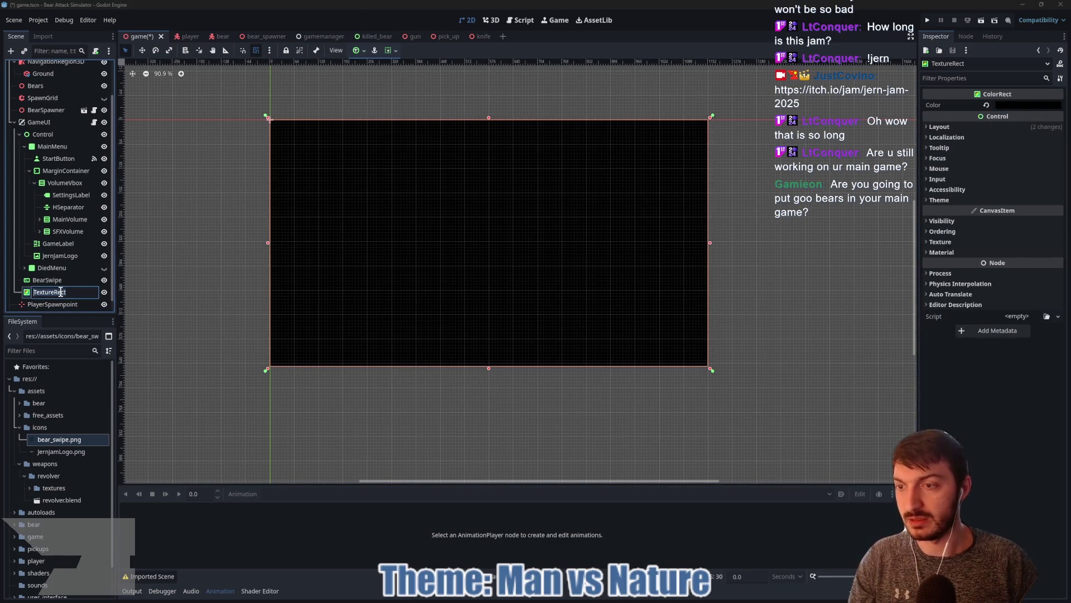
type("FadeRect")
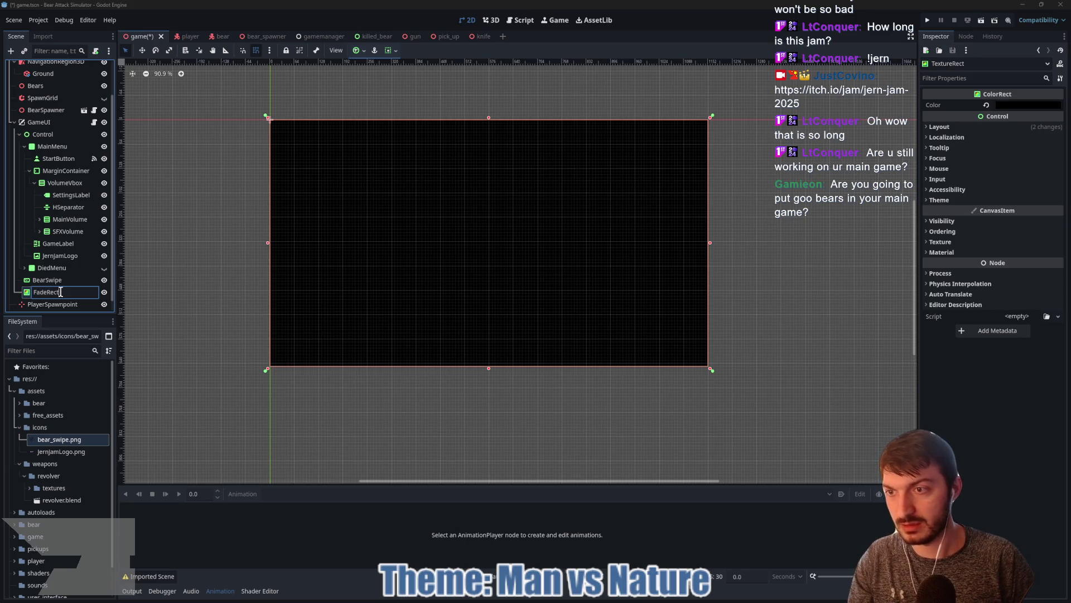
key("Return")
left_click(377, 259)
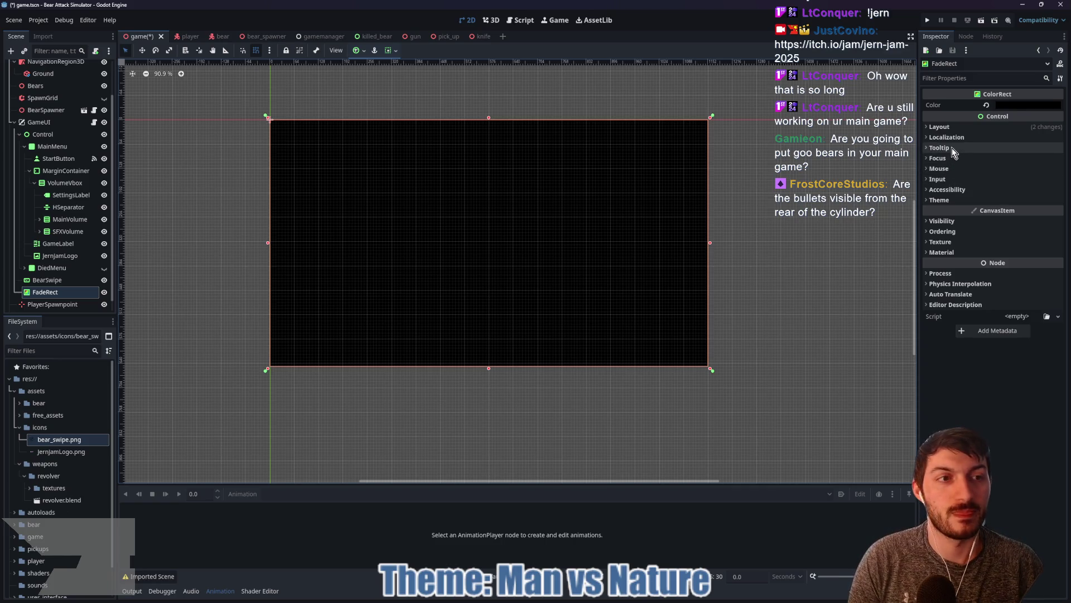
left_click(948, 127)
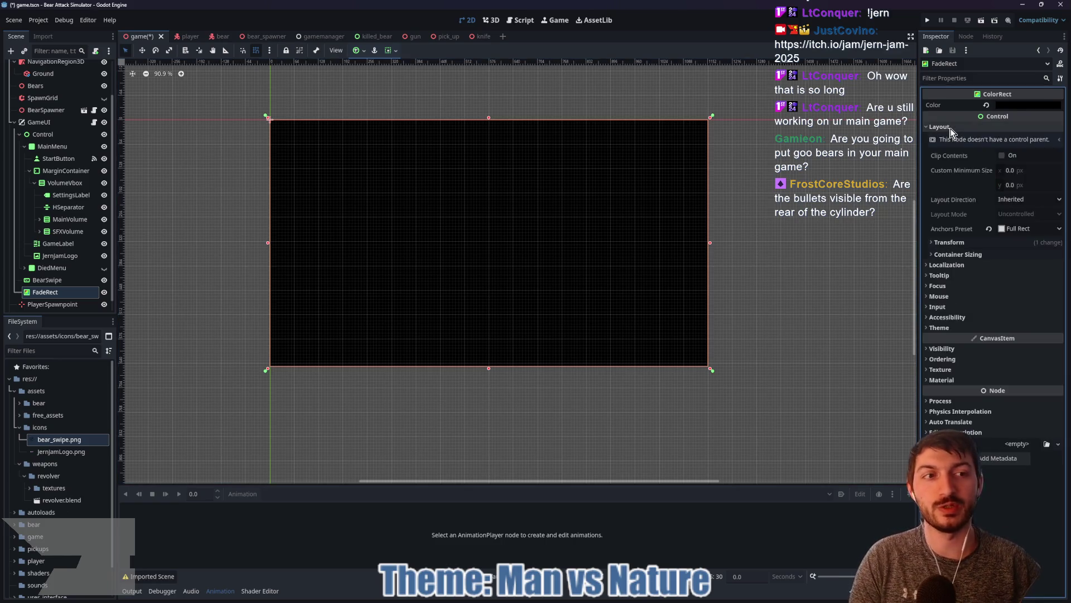
- Look through FadeRect's Transform, Theme and Visibility properties, leaving Self Modulate opaque white
left_click(948, 243)
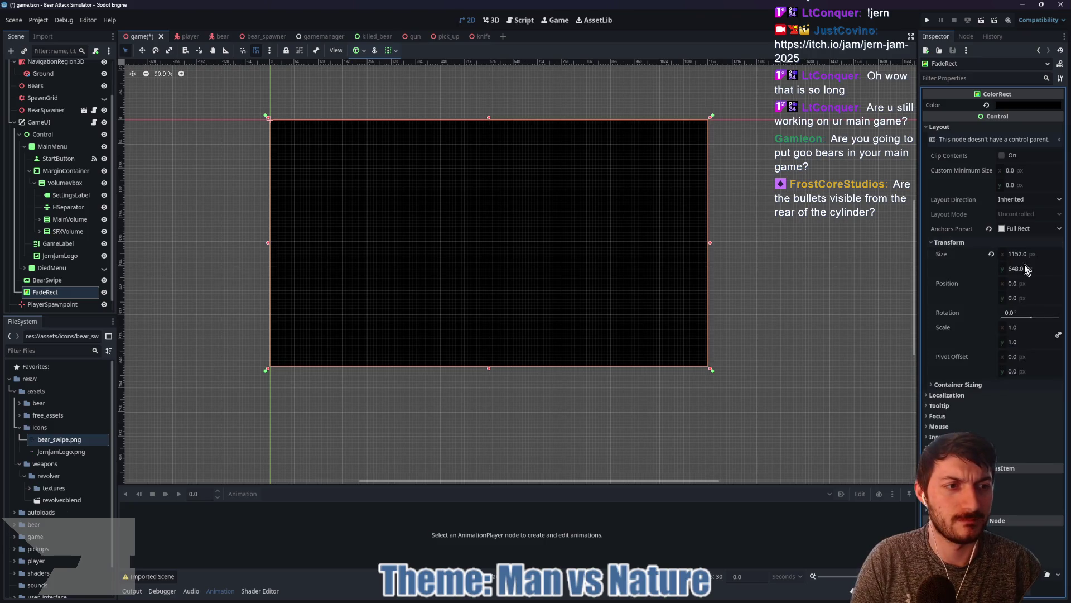
left_click(949, 242)
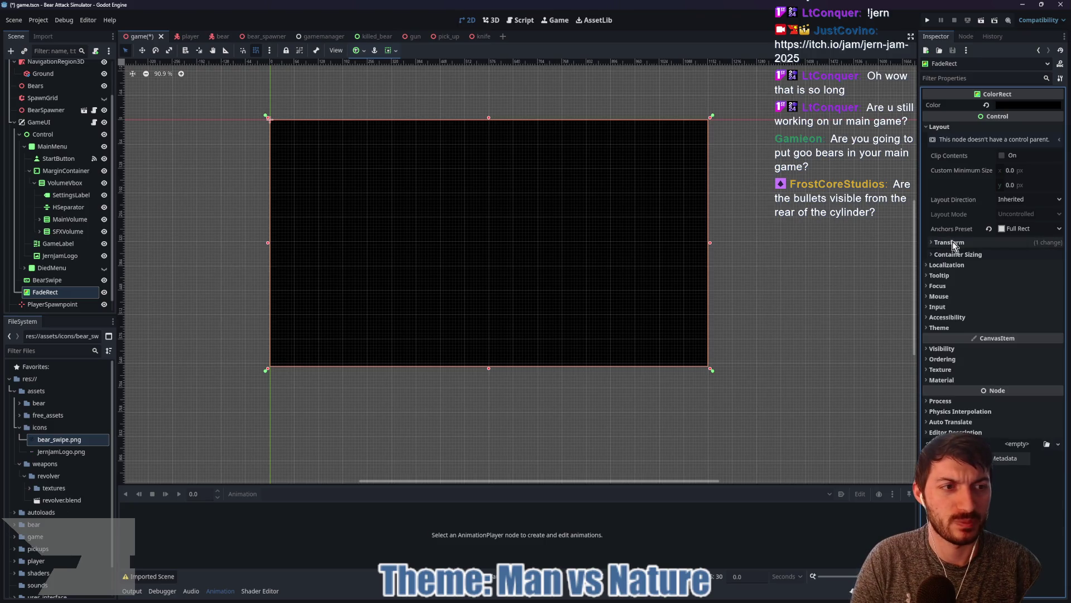
left_click(951, 328)
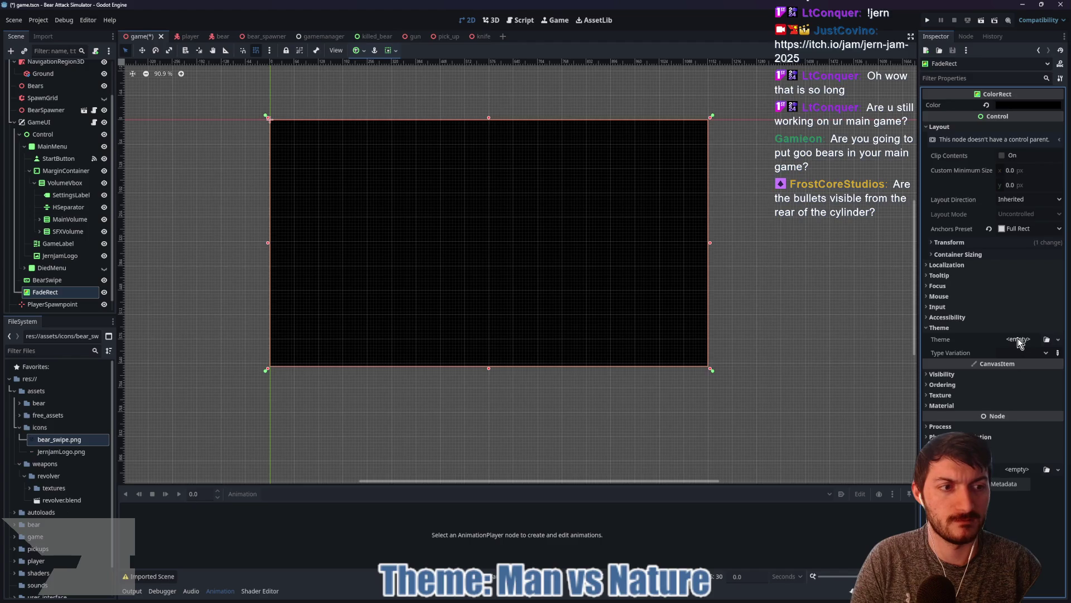
left_click(941, 328)
left_click(943, 348)
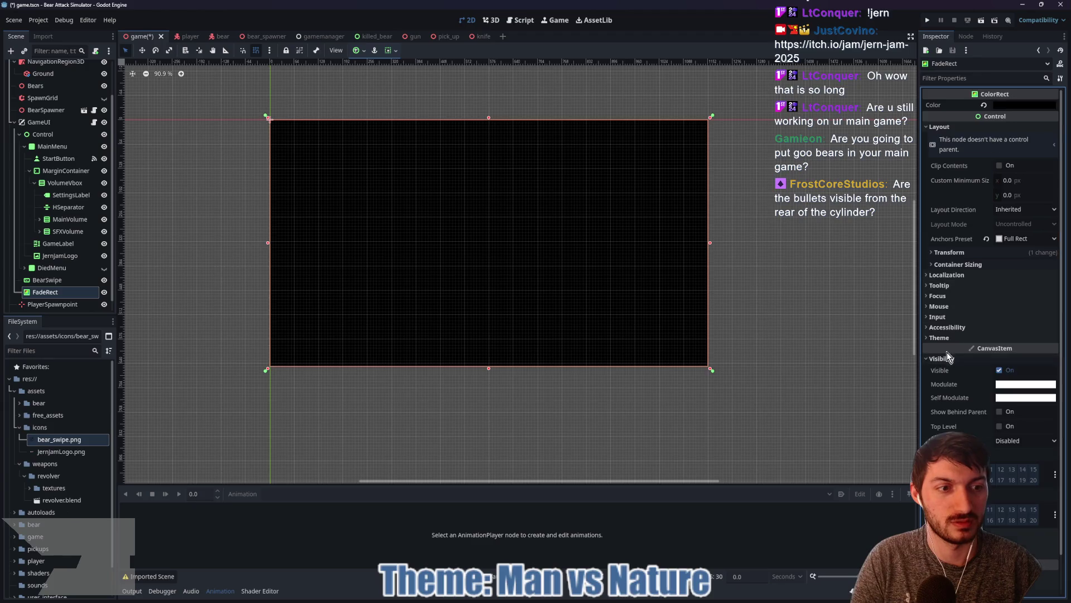
left_click(1007, 398)
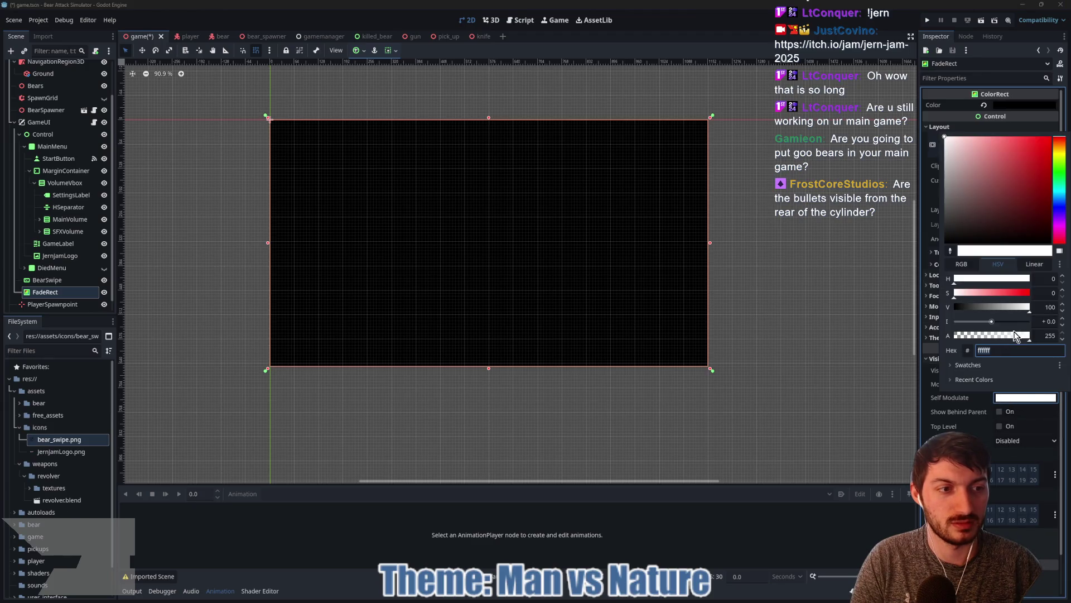
left_click_drag(969, 338, 928, 332)
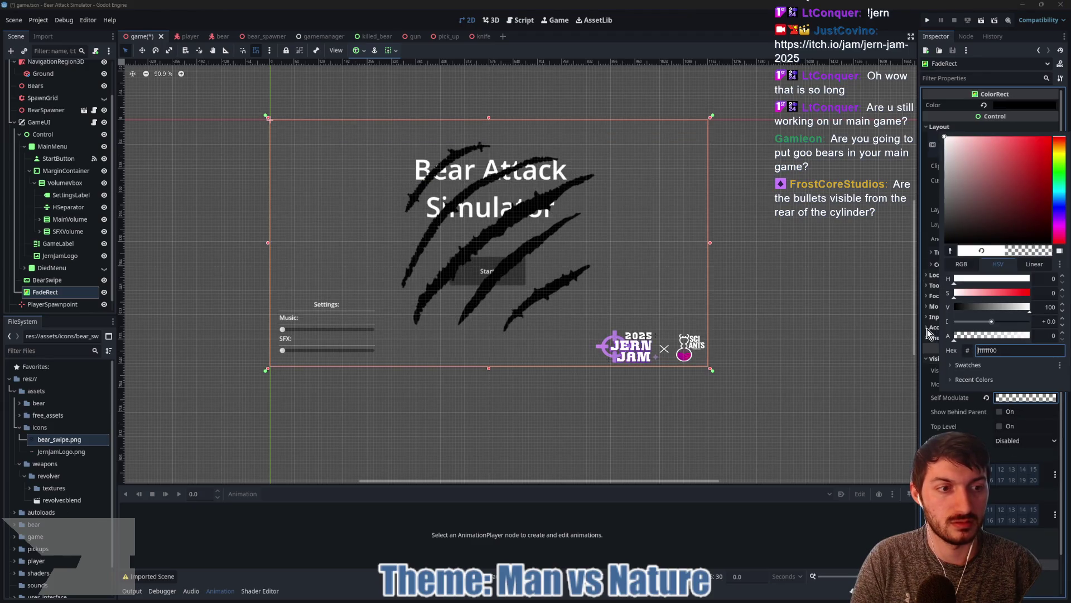
left_click(883, 394)
left_click(987, 397)
- Drag FadeRect's Modulate alpha to 0 and save the scene
left_click(1008, 385)
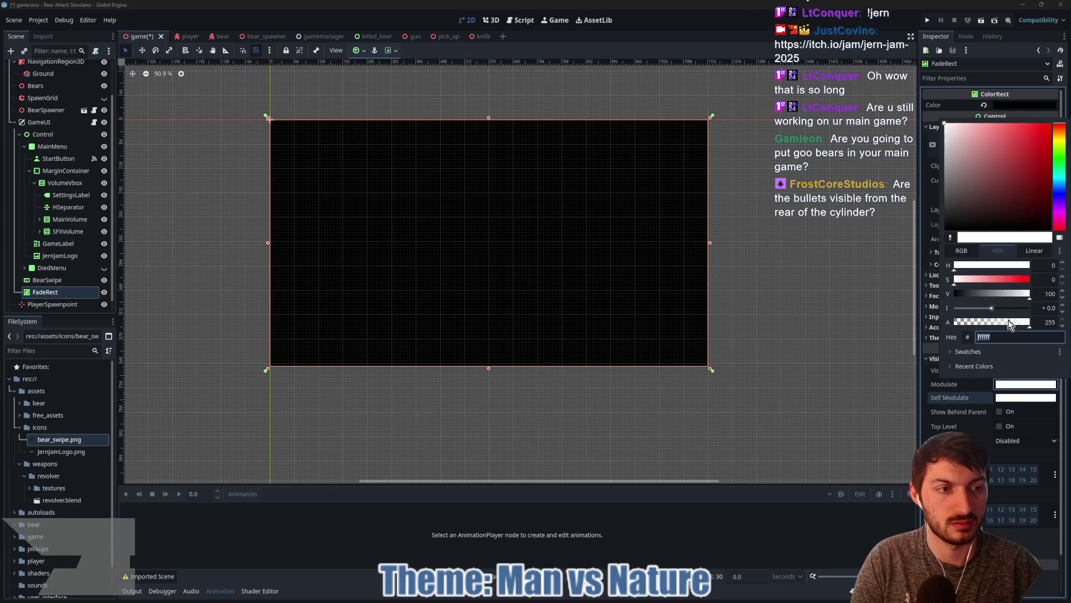
left_click_drag(1008, 322, 891, 323)
left_click(1009, 386)
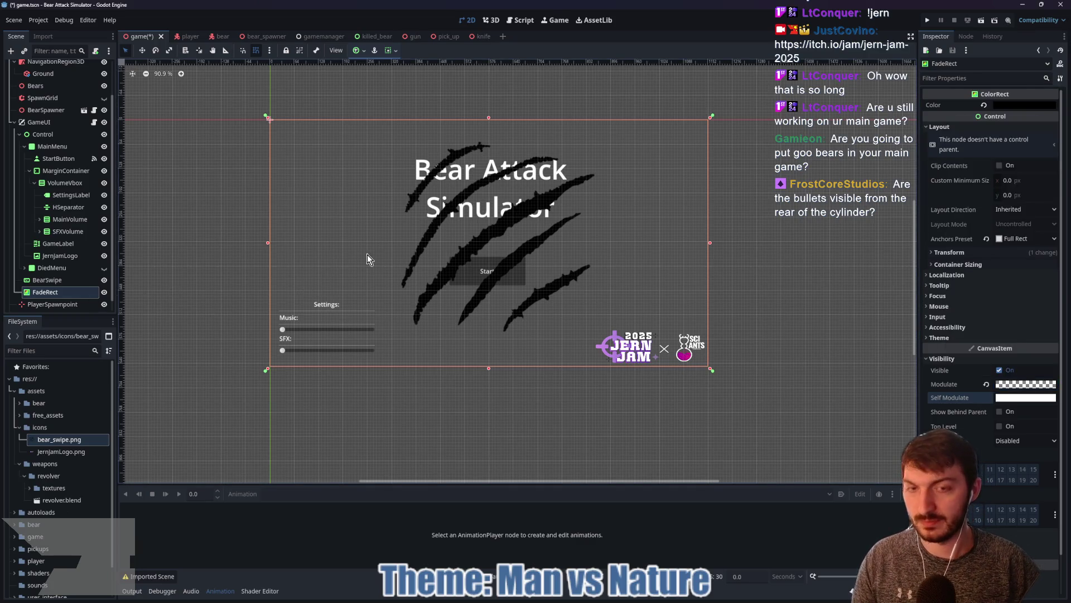
key("ctrl+s")
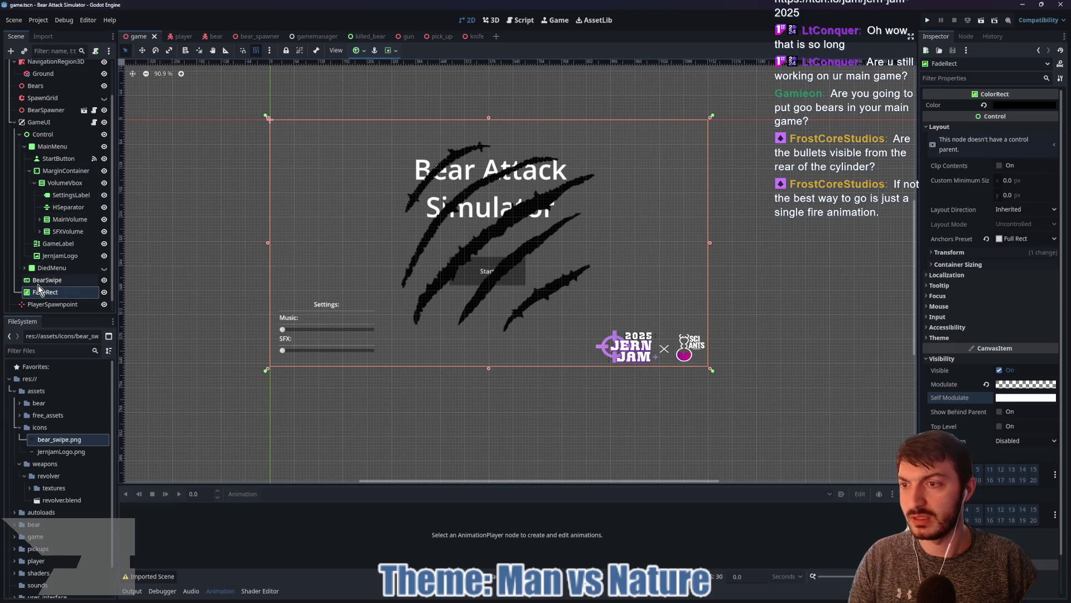
left_click(25, 148)
left_click(98, 163)
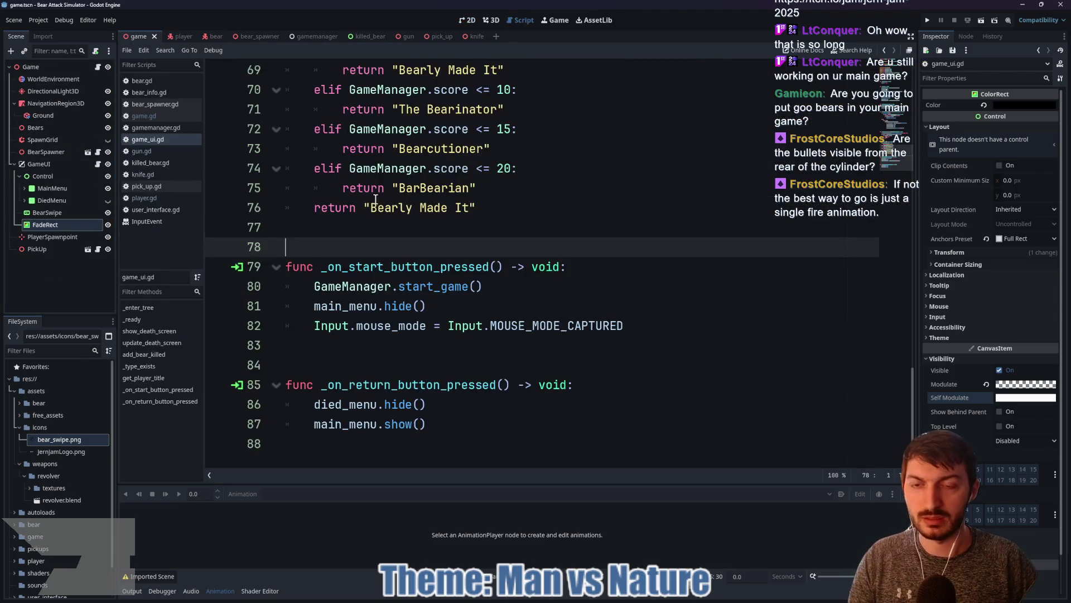
scroll(485, 256, "up", 20)
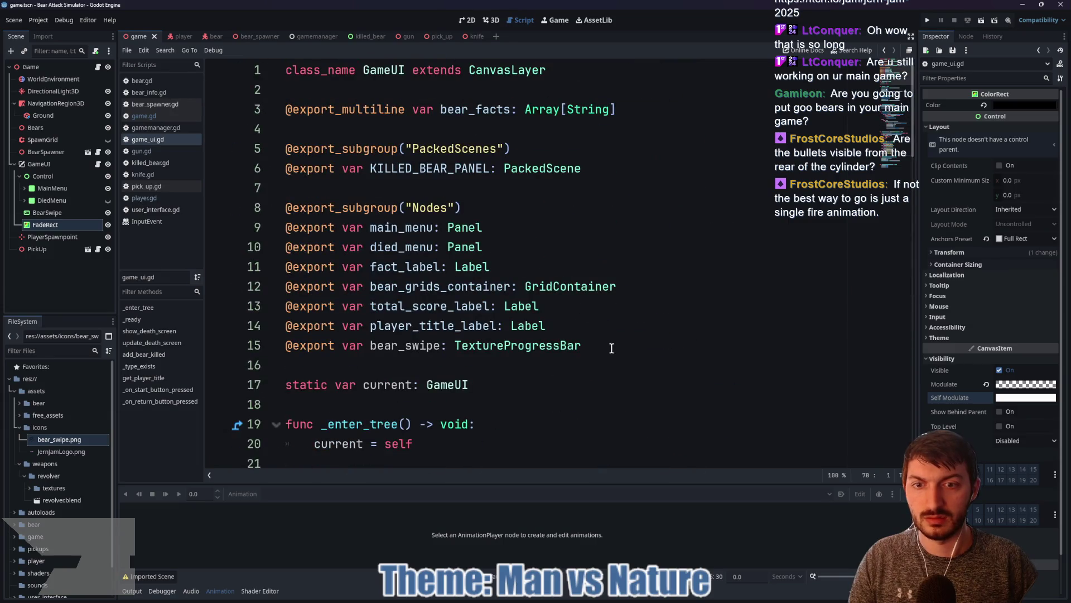
left_click(612, 348)
key("Return")
type("@e")
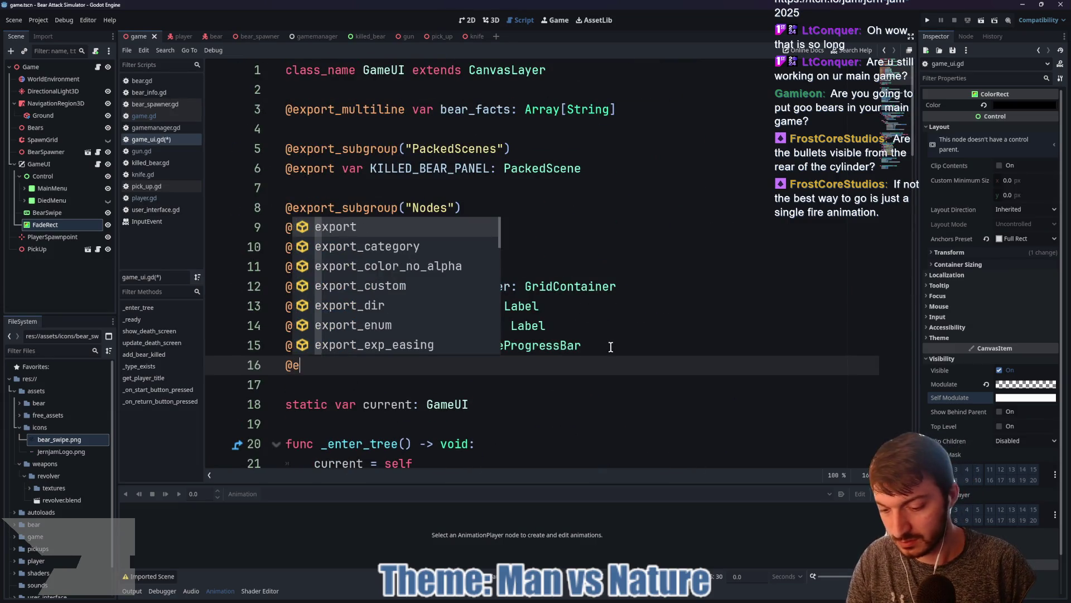
type("xport var fad")
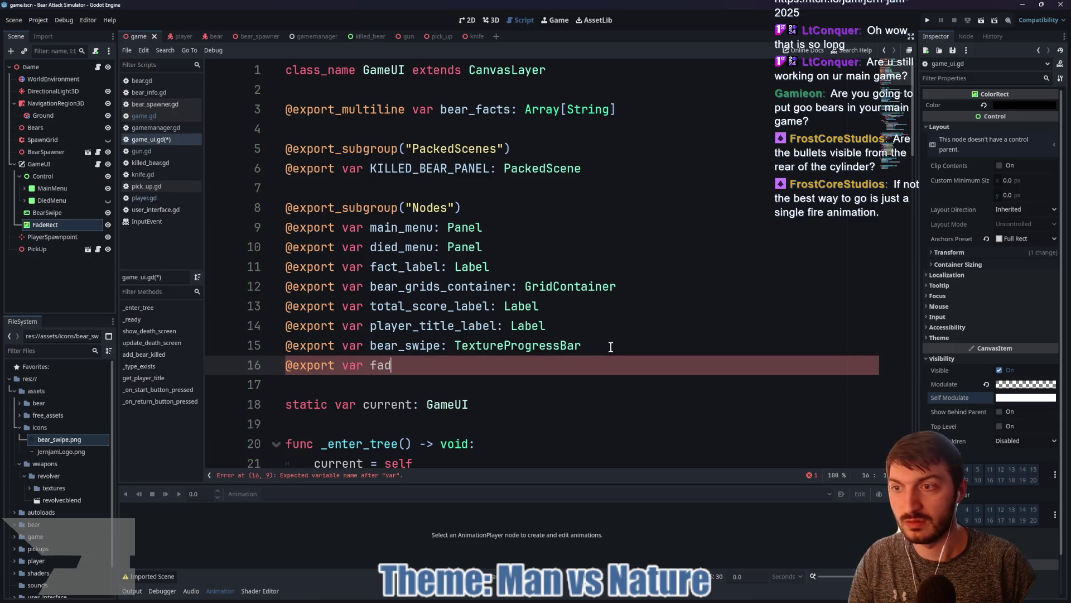
type("e_rect: ")
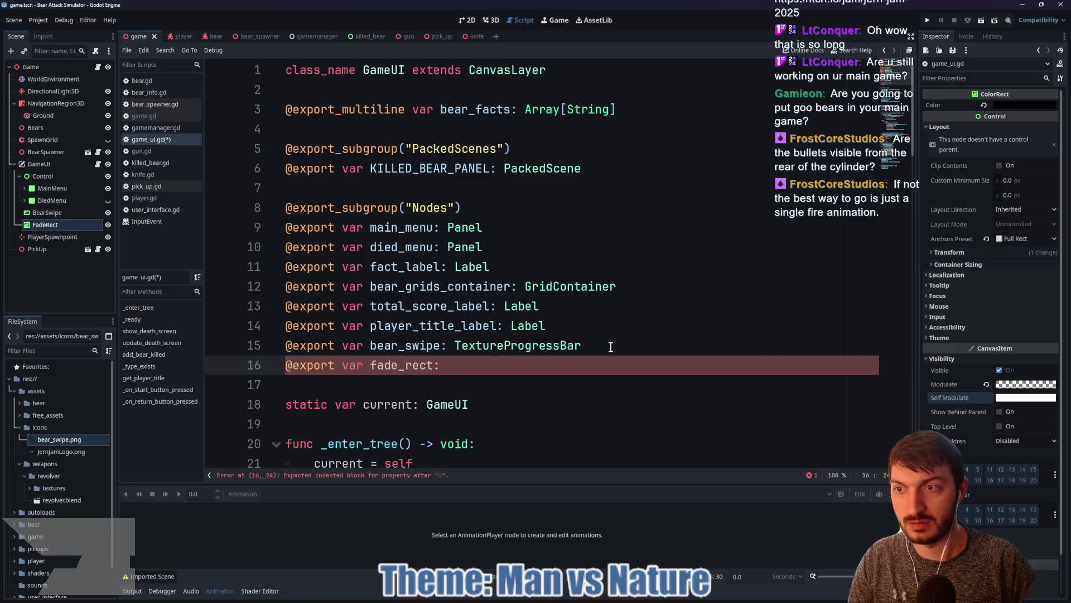
type("ColorR")
key("Return")
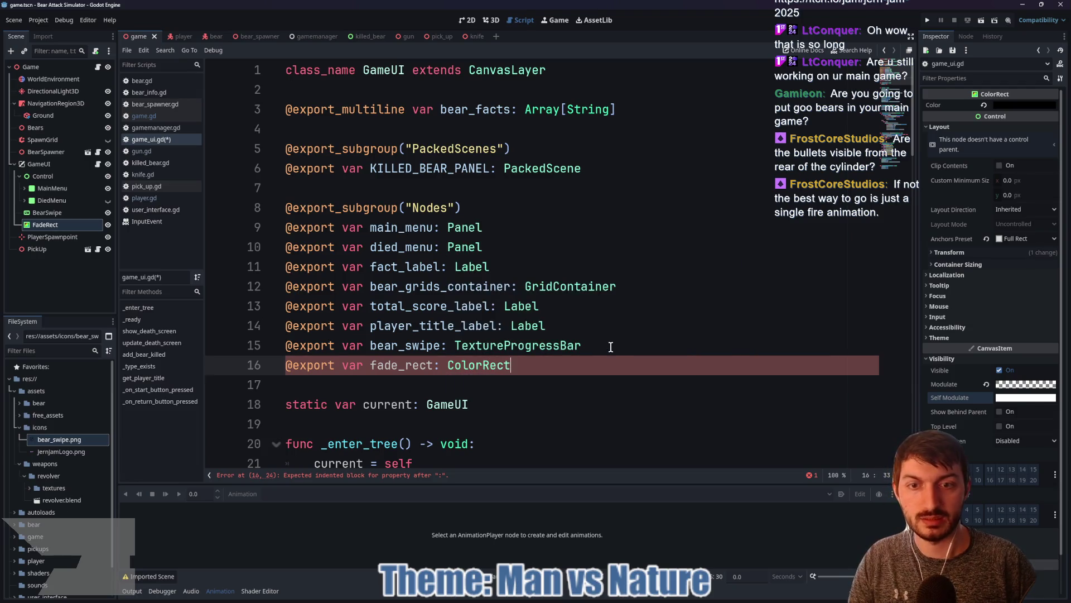
left_click(575, 350)
key("ctrl+s")
- Assign the BearSwipe and FadeRect nodes to GameUI's Bear Swipe and Fade Rect exports, then save
left_click(39, 163)
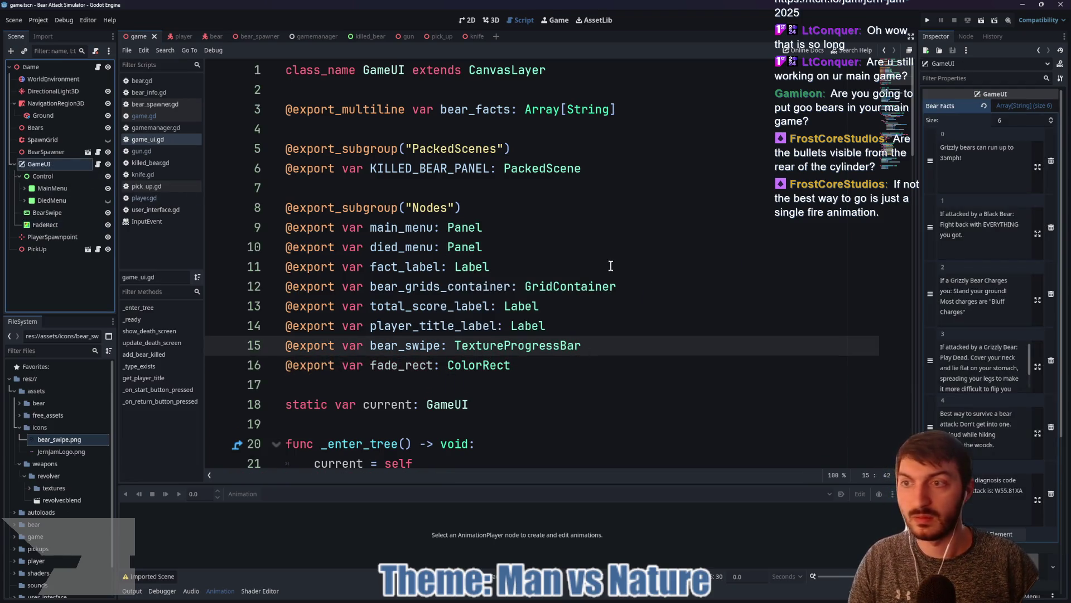
left_click(1024, 105)
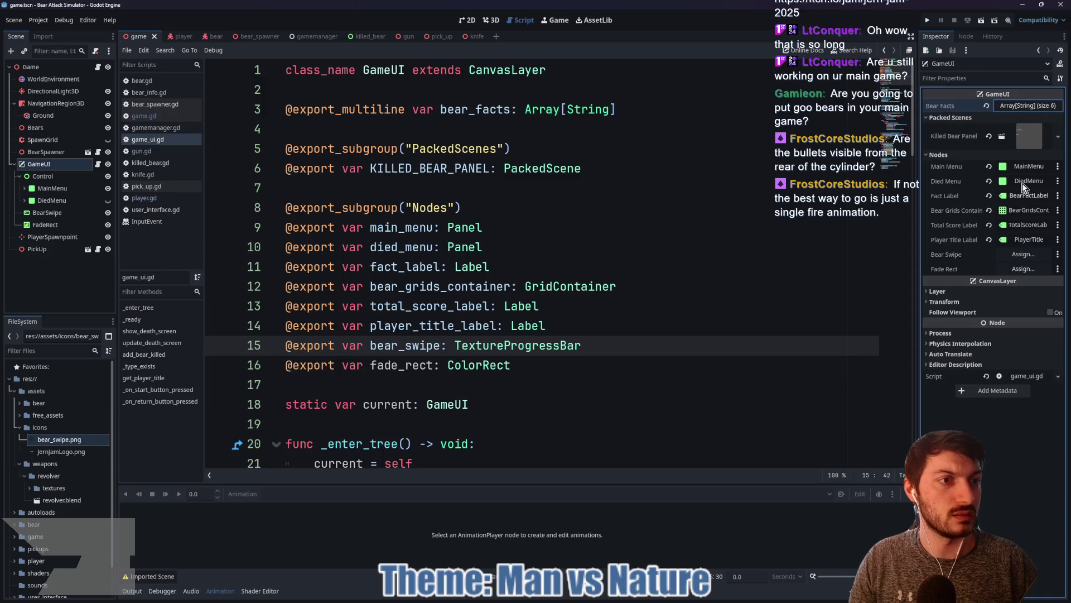
left_click(1023, 254)
left_click(507, 219)
left_click(503, 437)
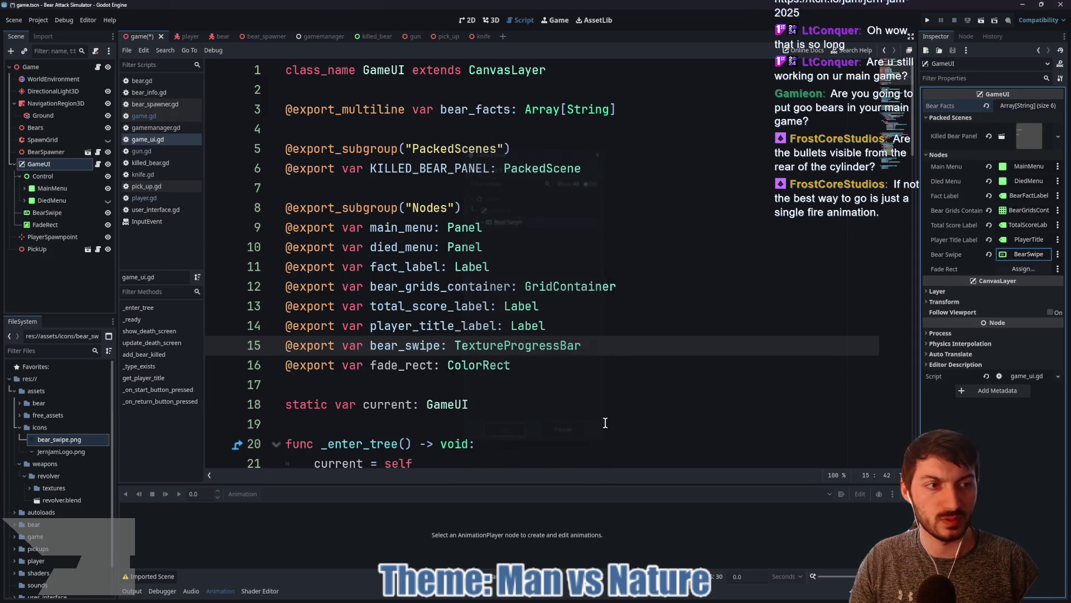
left_click(1023, 268)
left_click(506, 218)
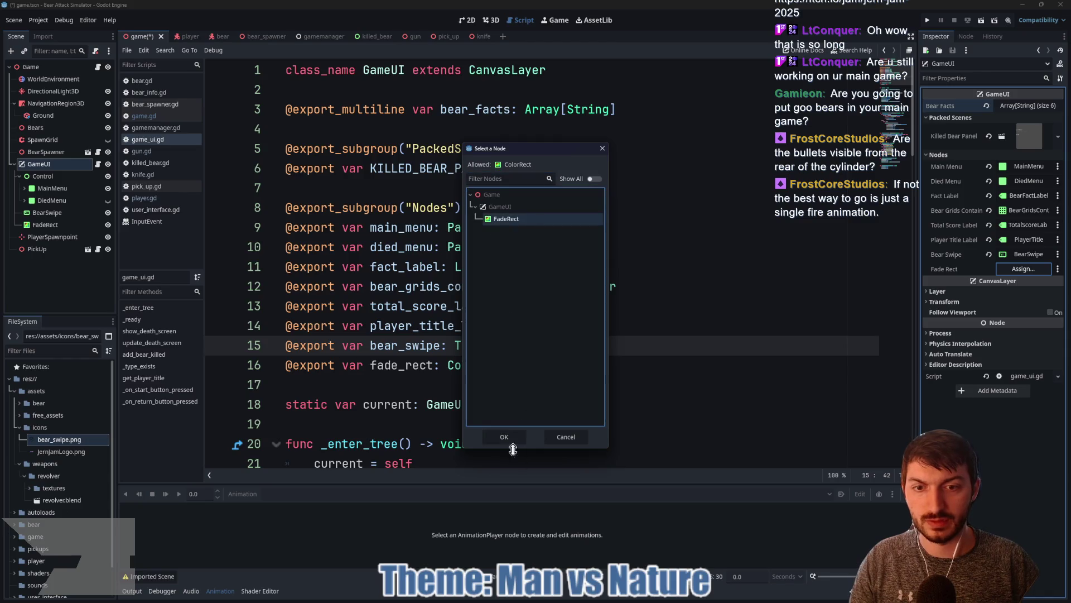
left_click(504, 436)
scroll(488, 345, "down", 7)
scroll(488, 345, "down", 10)
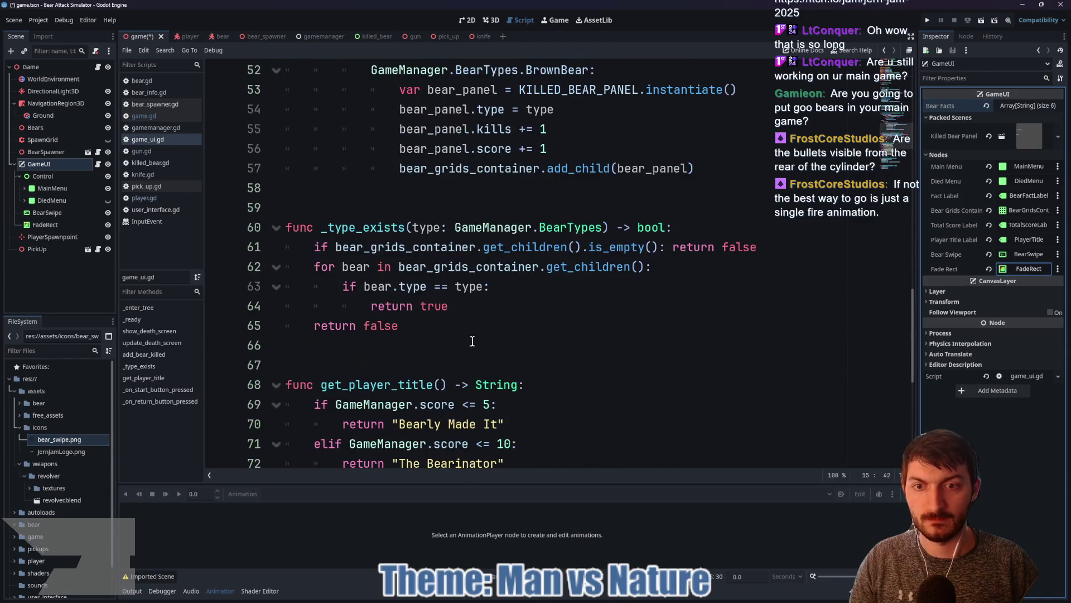
left_click(449, 345)
key("ctrl+s")
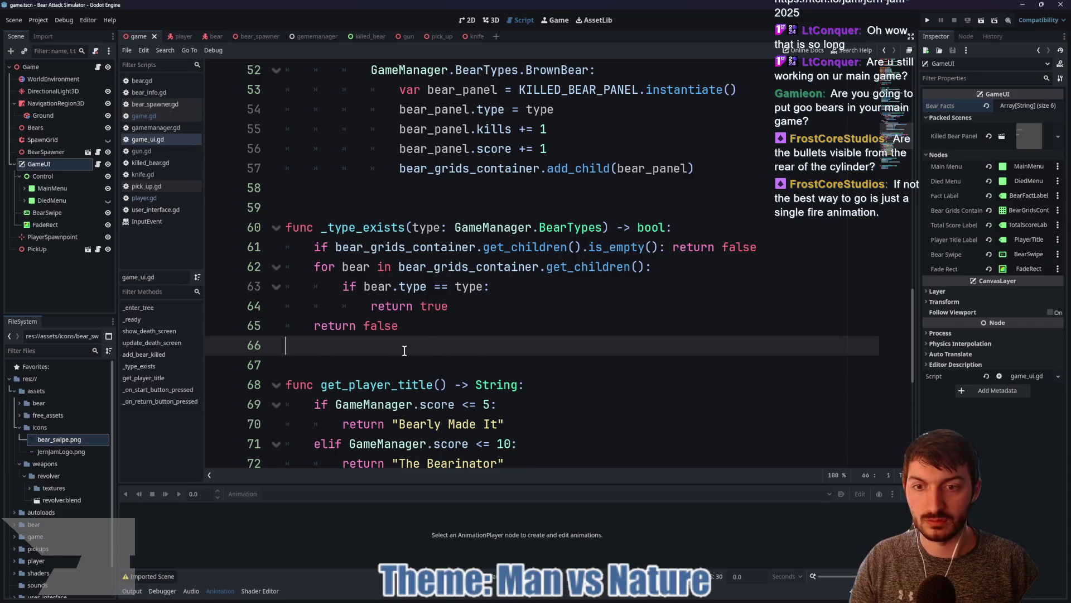
- Insert two blank lines around line 79, above _on_start_button_pressed
scroll(404, 351, "down", 6)
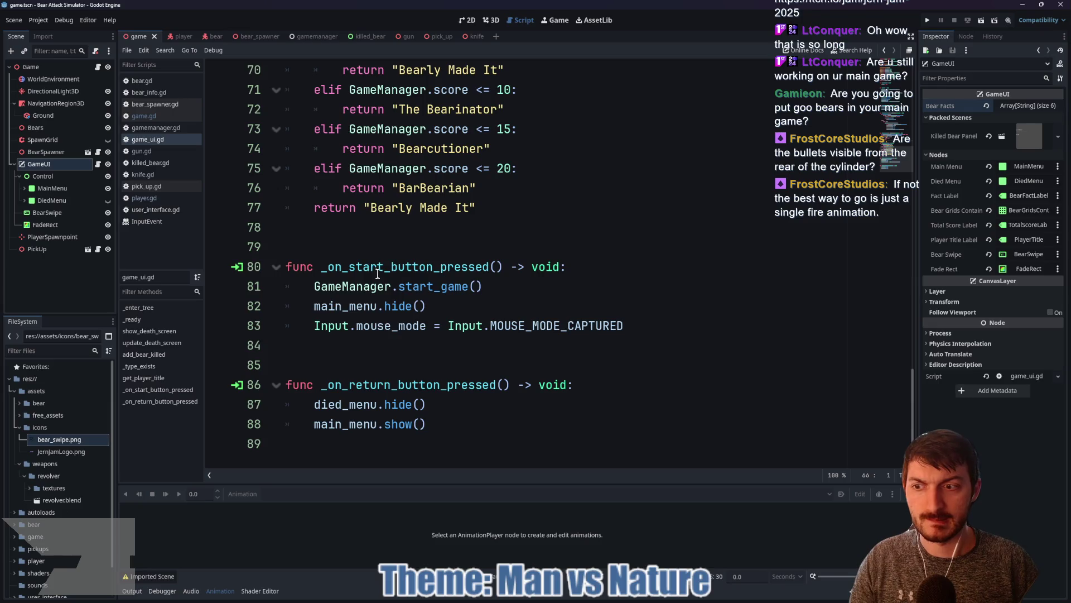
left_click(353, 244)
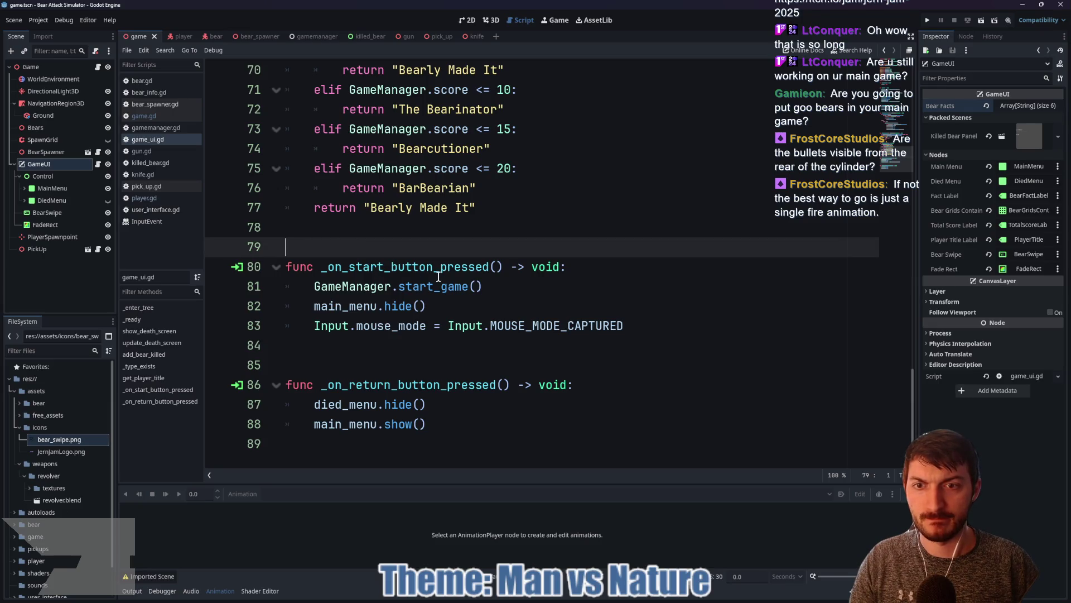
key("Return")
key("Return")
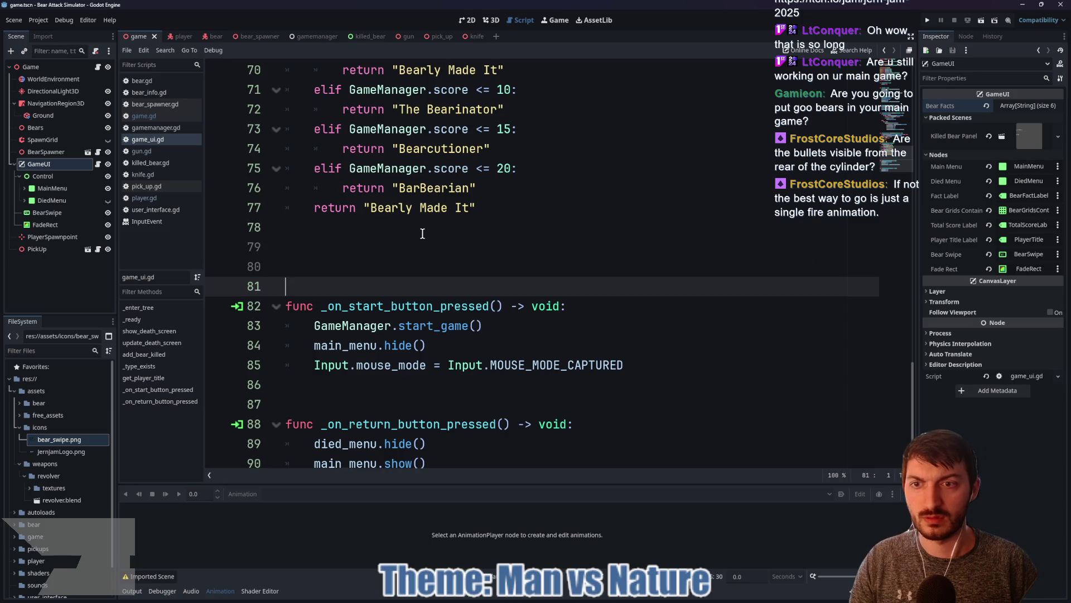
key("Up")
key("Up")
- Type 'func bear' on line 79, then start removing the tentative name 'bear'
type("func")
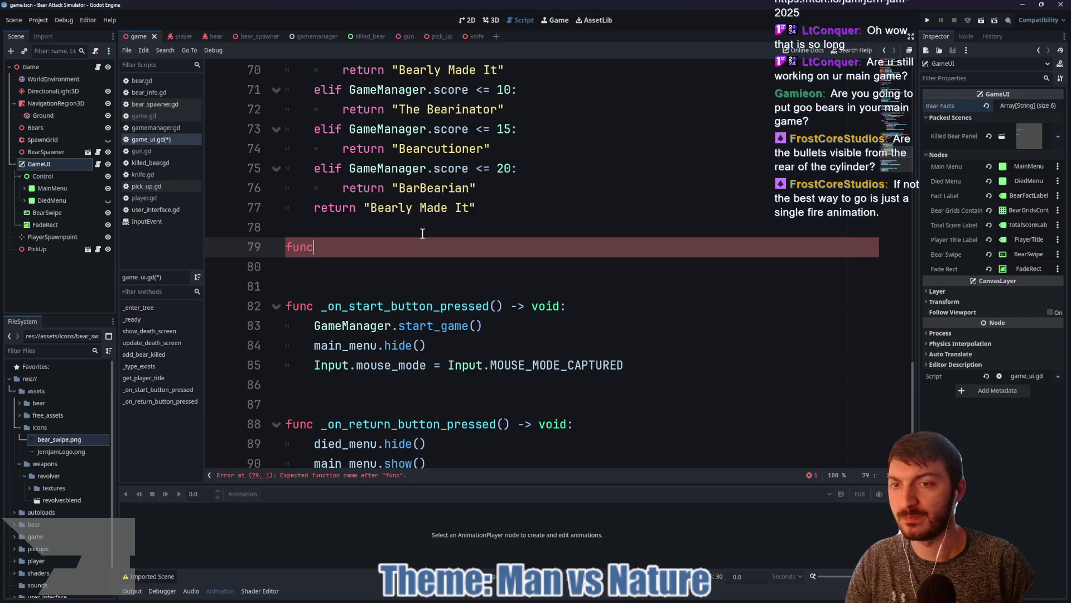
type(" bear")
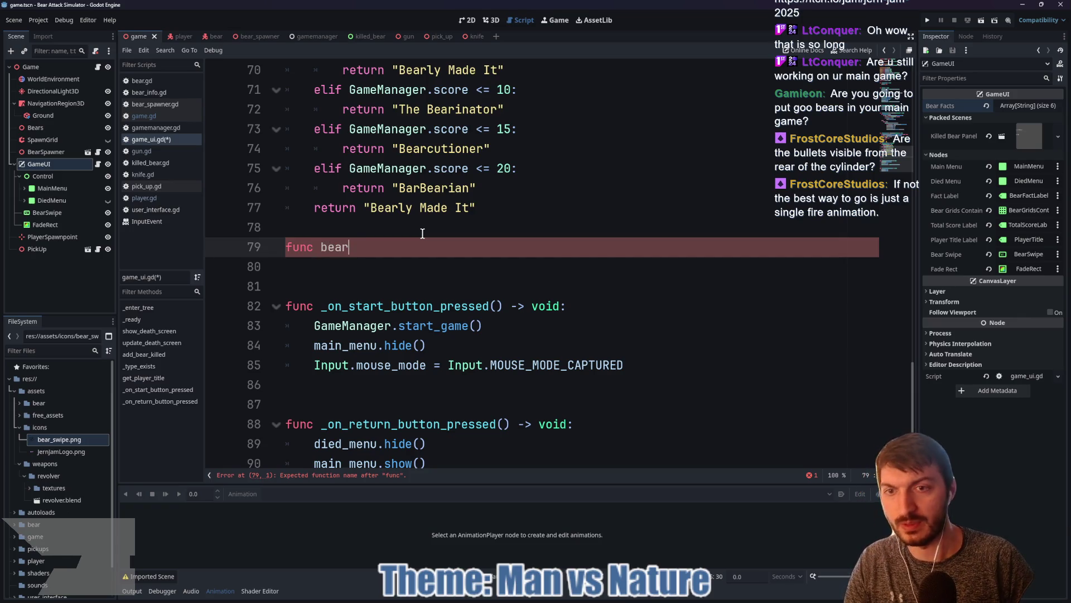
key("BackSpace")
key("BackSpace")
key("BackSpace")
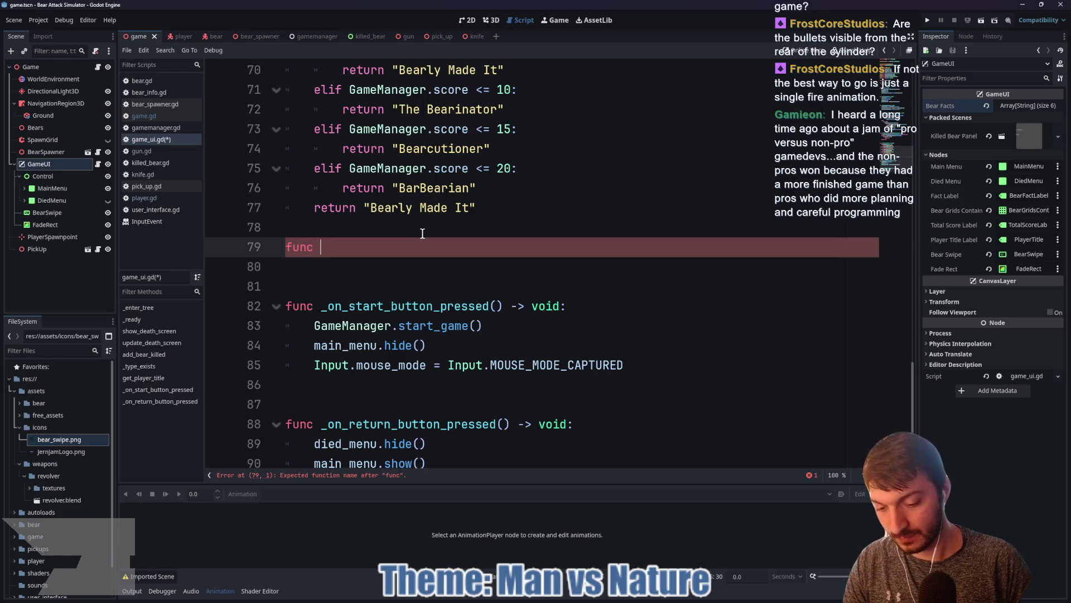
- Complete the declaration as 'func start_game_visuals() -> void:'
type("ct")
key("BackSpace")
key("BackSpace")
type("fa")
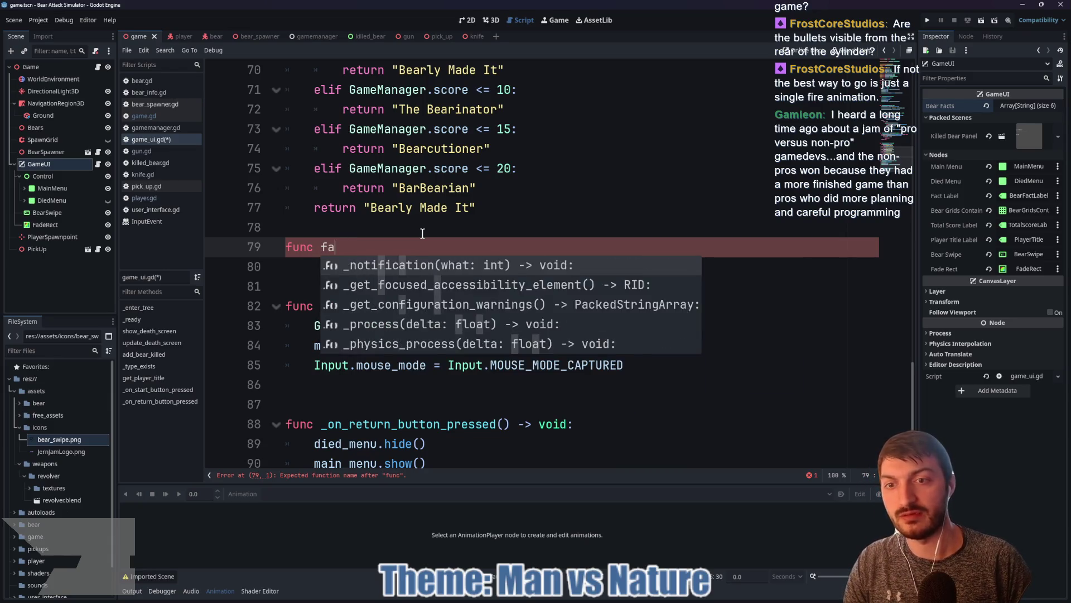
type("de_")
key("BackSpace")
key("BackSpace")
key("BackSpace")
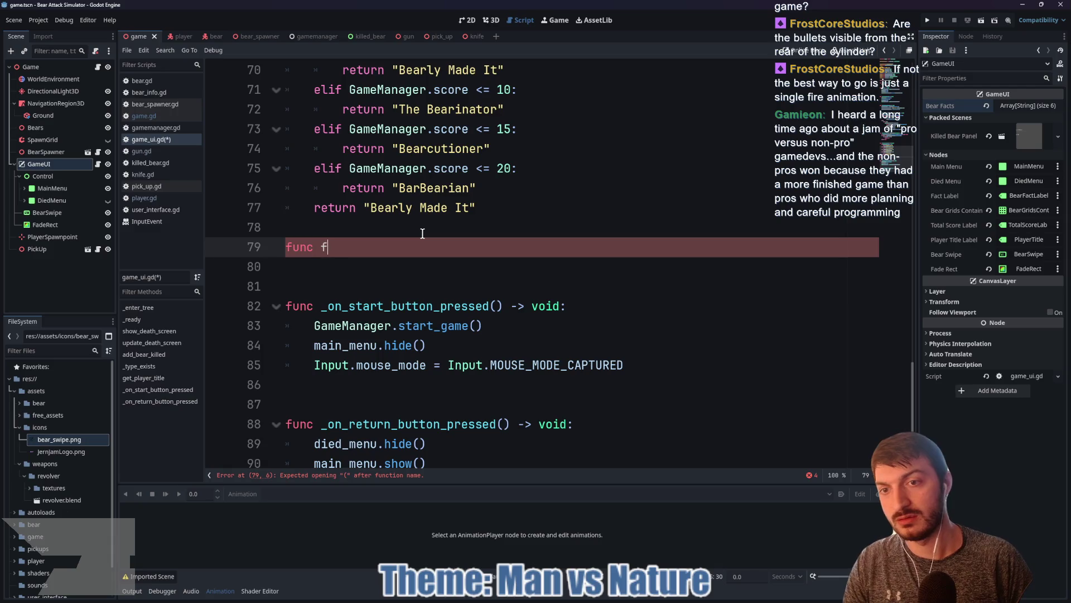
type("start)")
key("BackSpace")
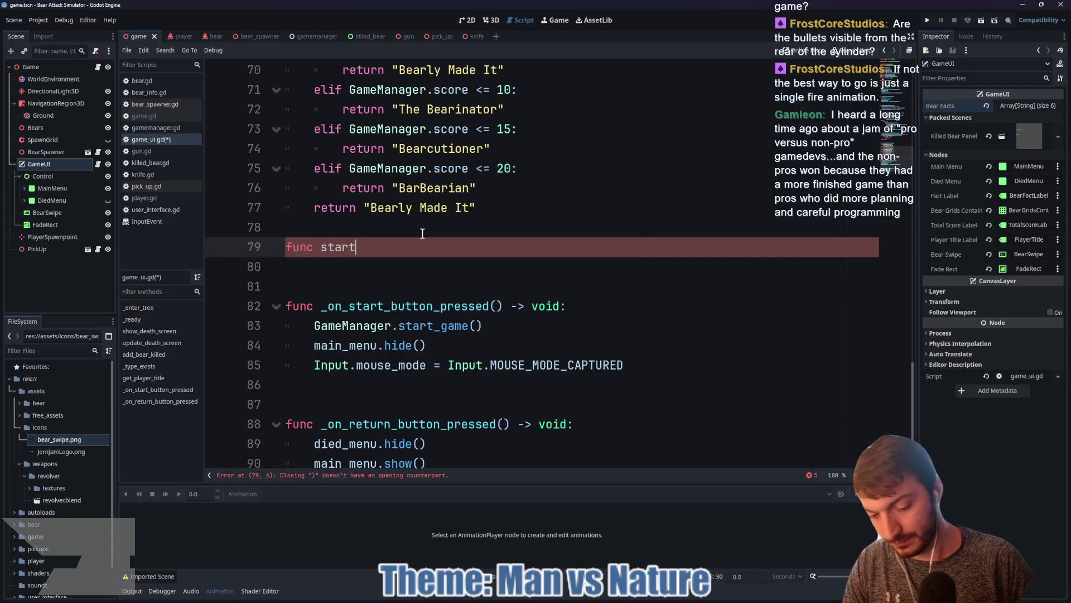
type("_game_vi")
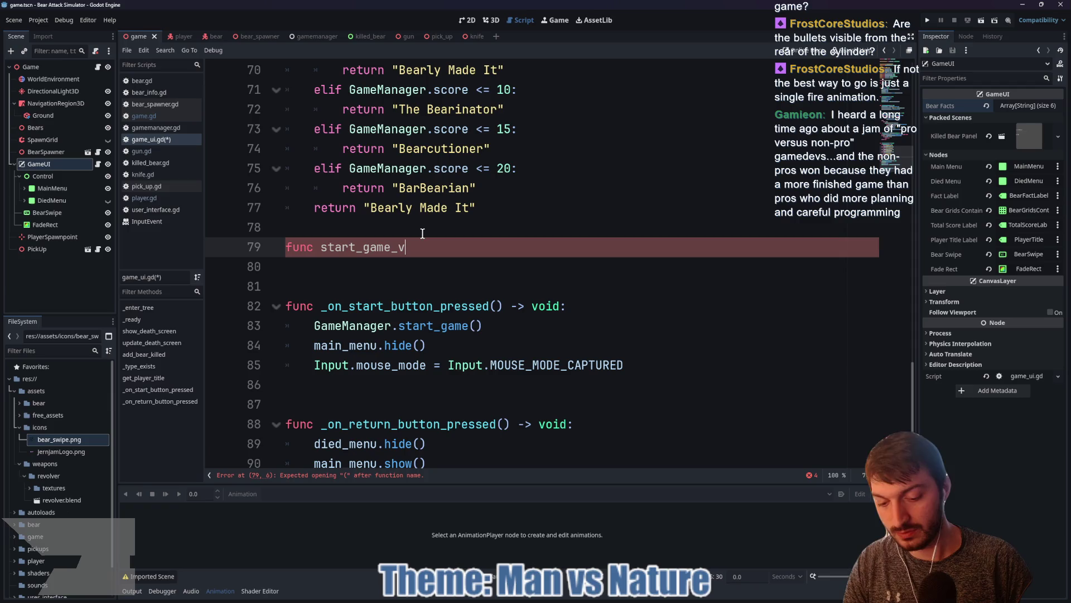
type("suals() ->")
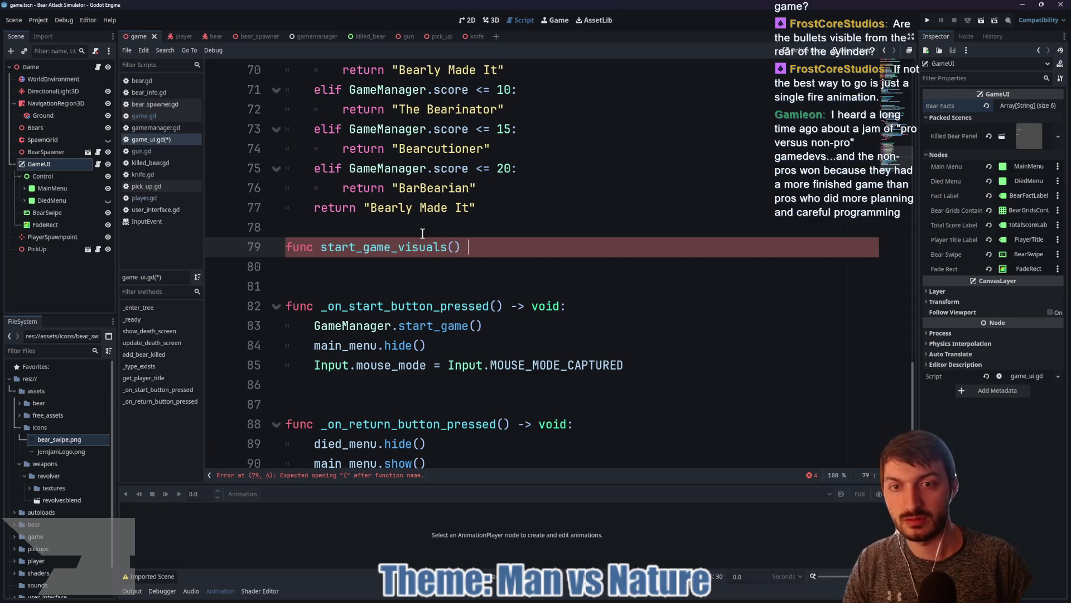
type(" void:")
key("Return")
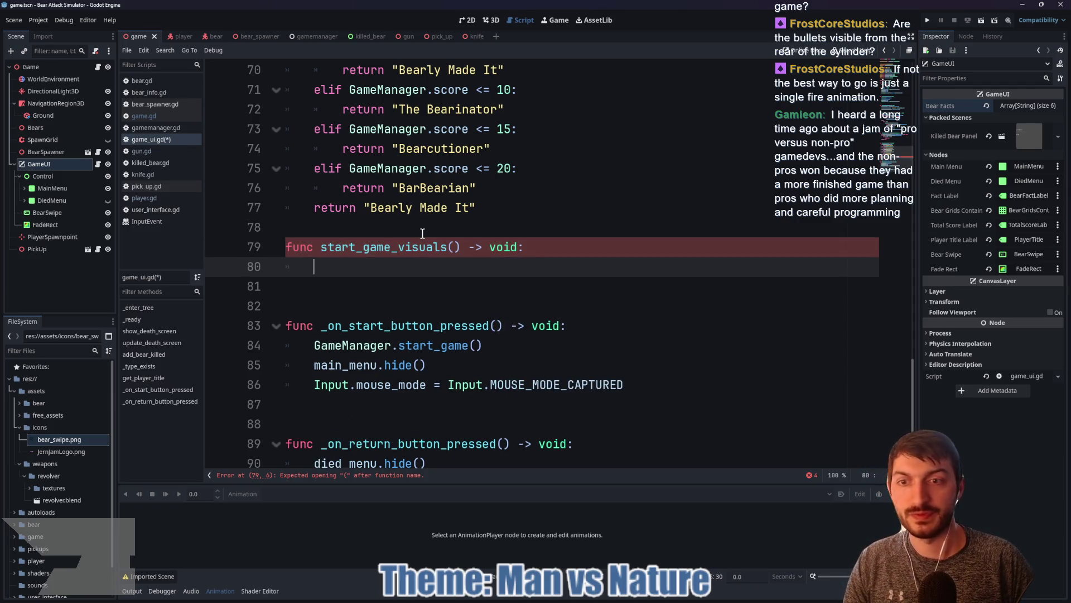
- Add 'var tween = create_tween()' and tween.tween_property(bear_swipe, "value", 100.0, 0.25)
type("var tween ")
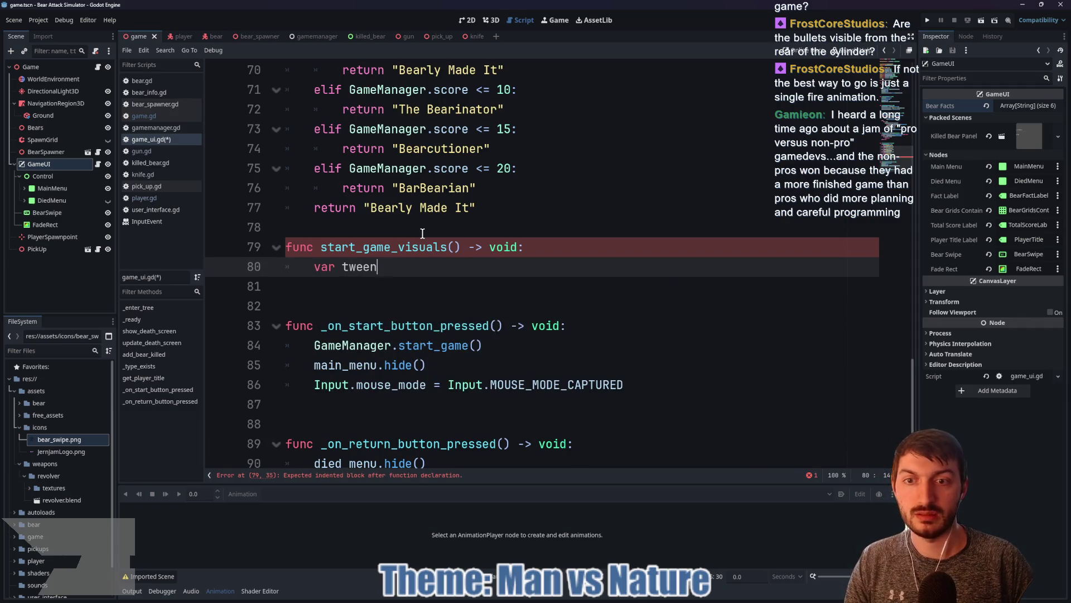
type("= create")
key("Return")
key("Return")
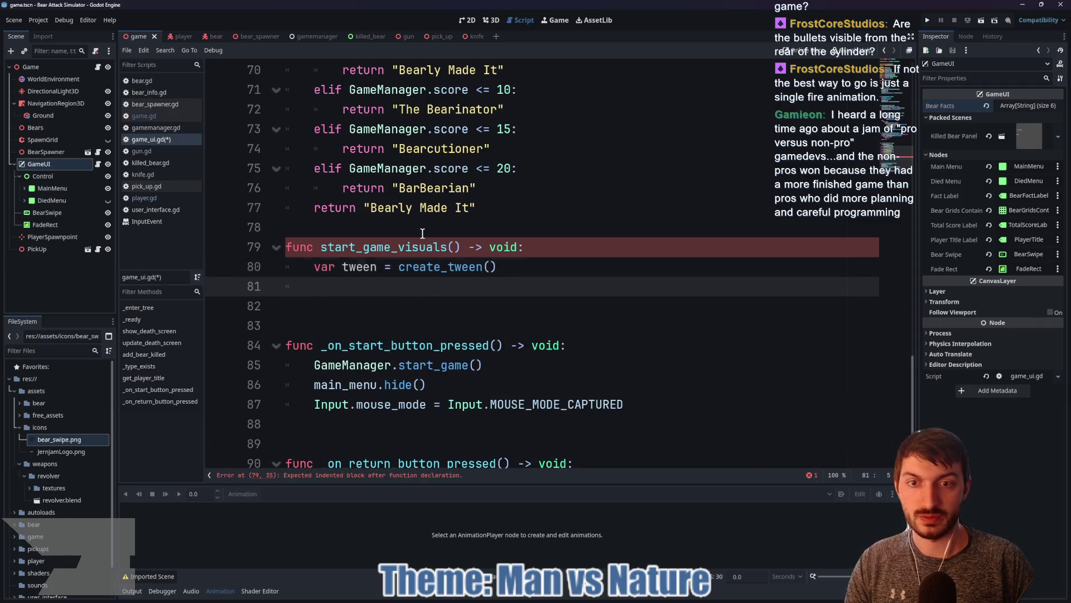
type("tween.tween")
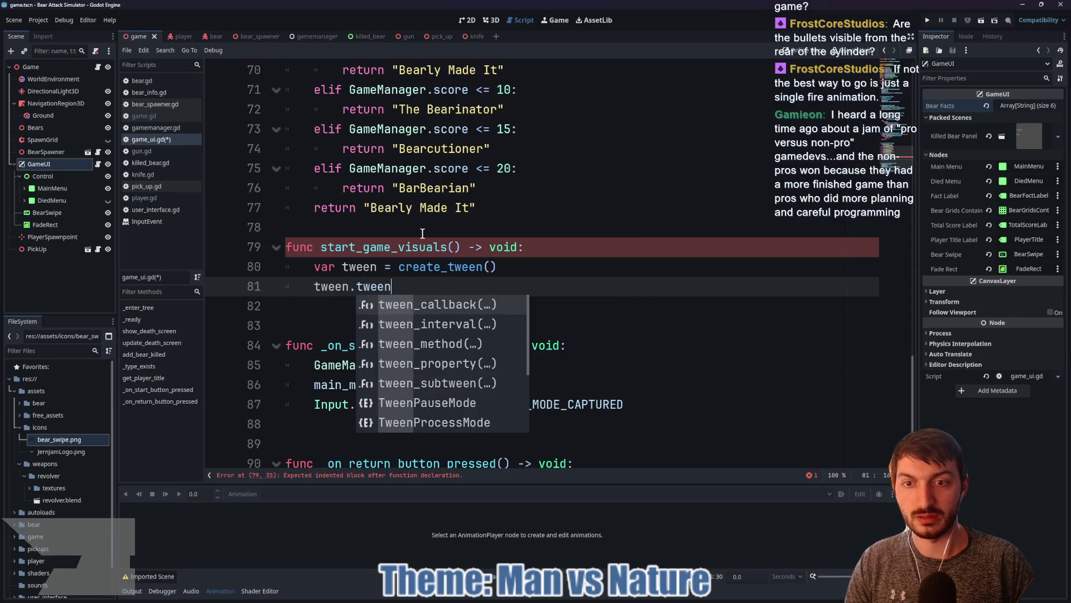
type("_pro")
key("Return")
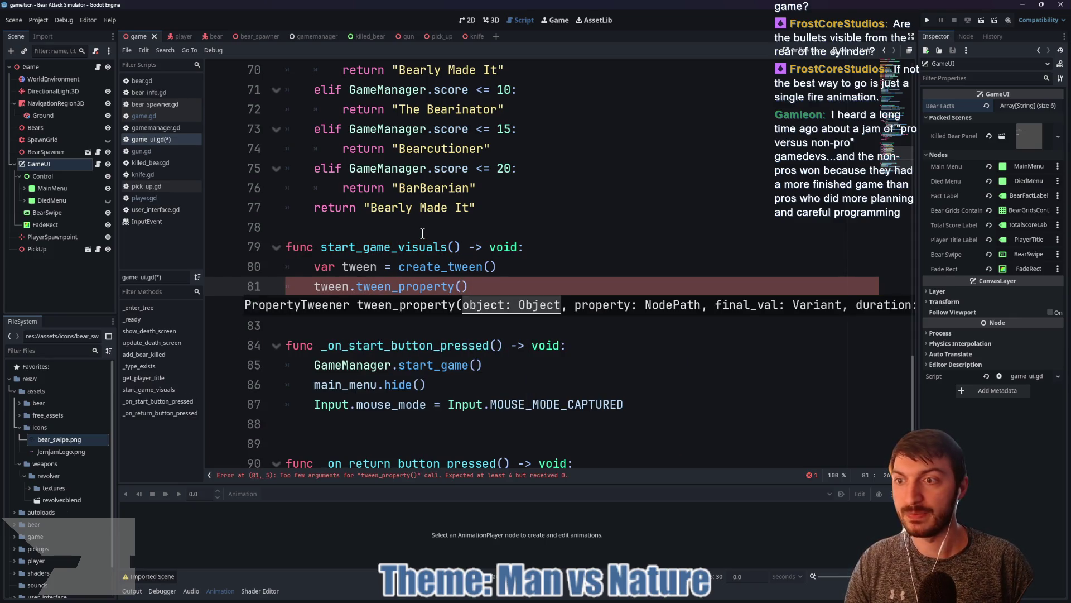
type("bear")
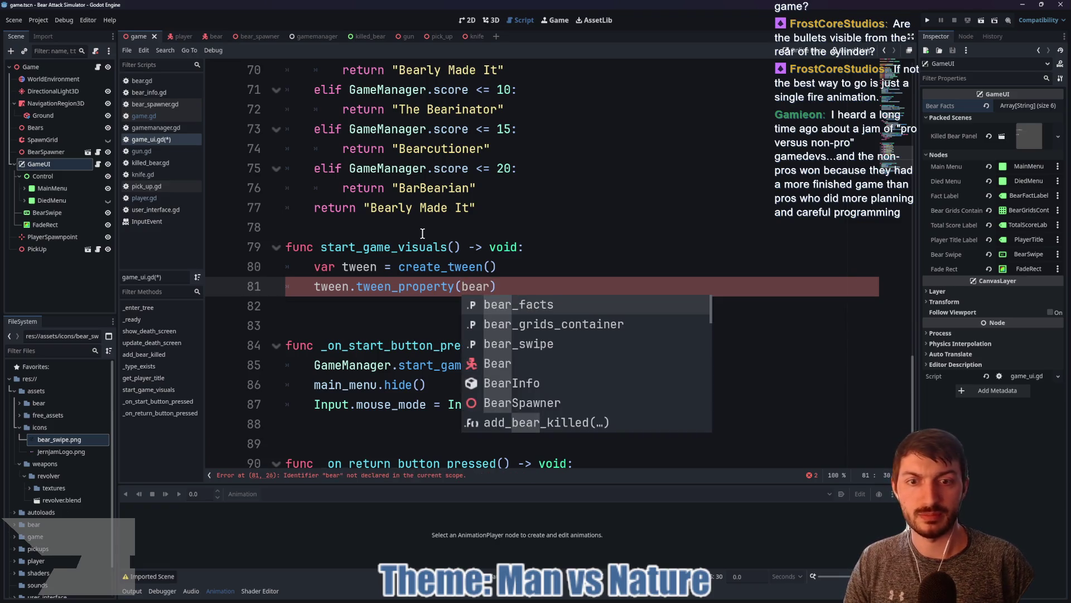
key("Down")
key("Down")
key("Return")
type(", \"")
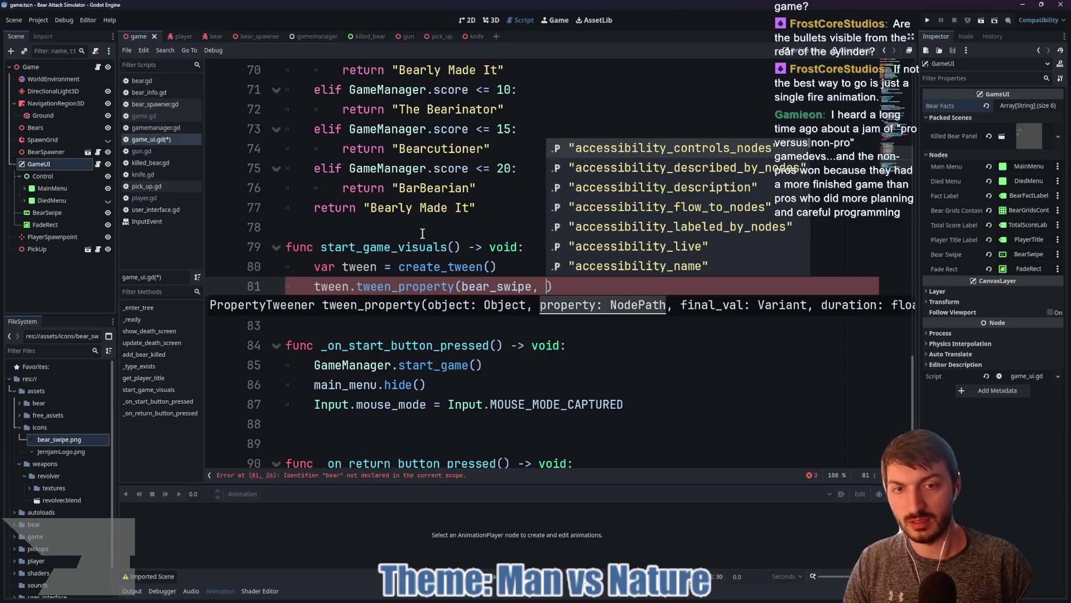
type("value")
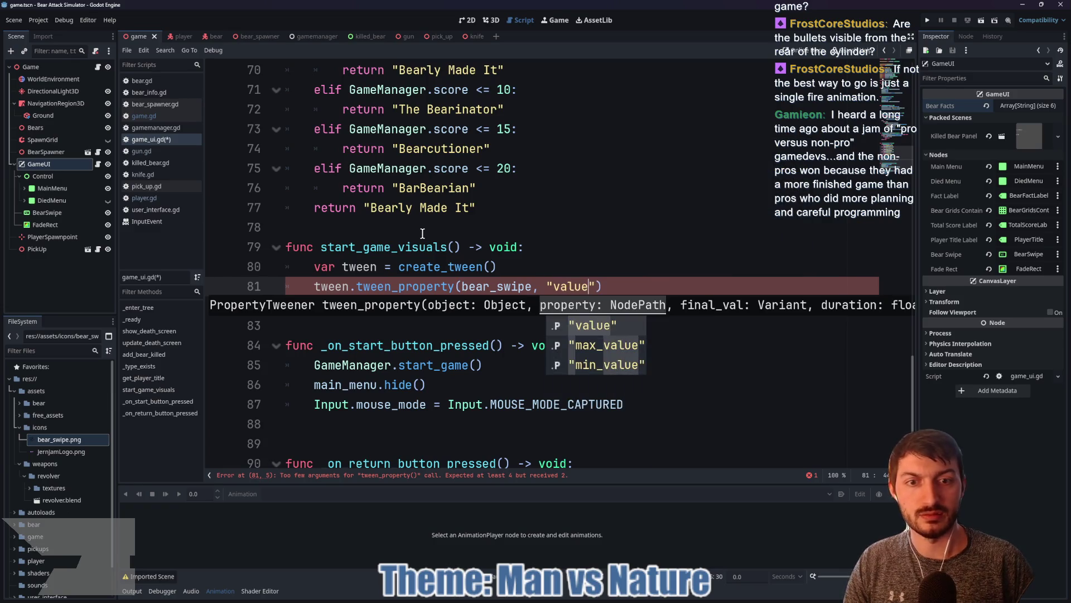
key("Right")
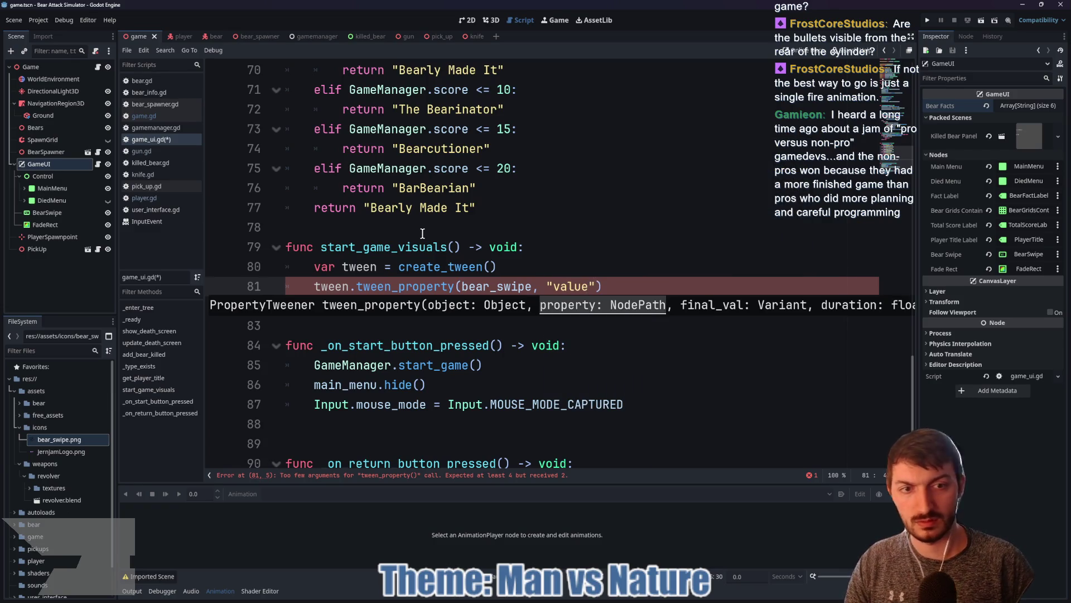
type(", ")
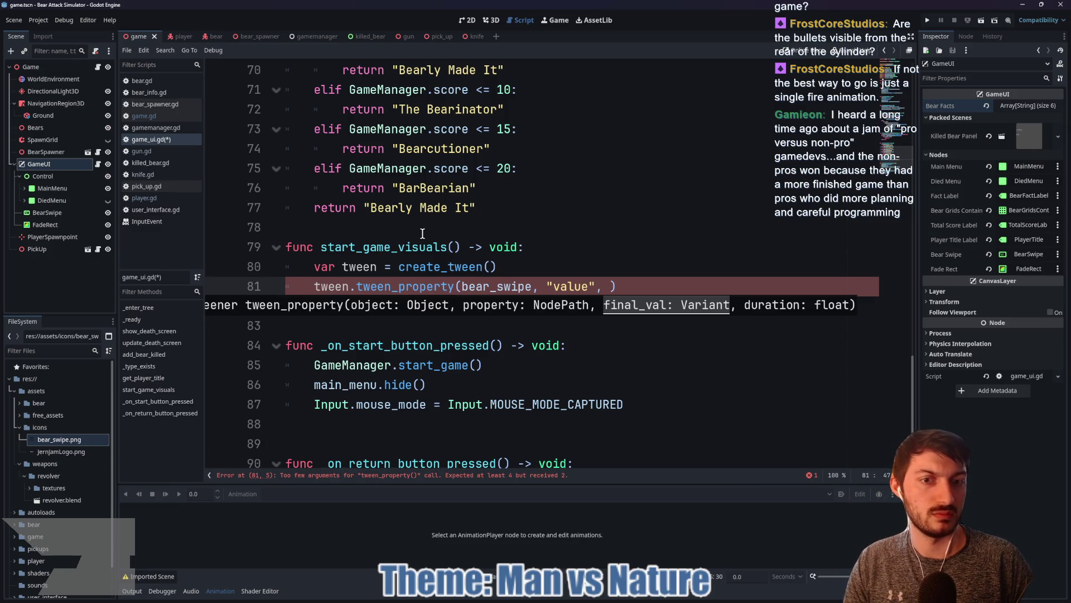
type("100")
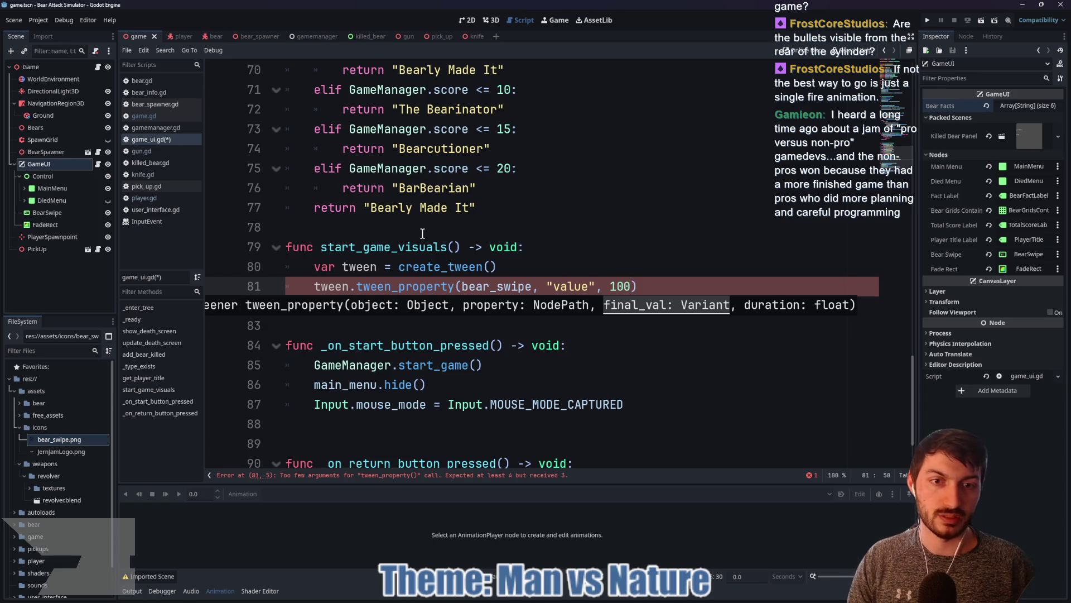
type(".0, ")
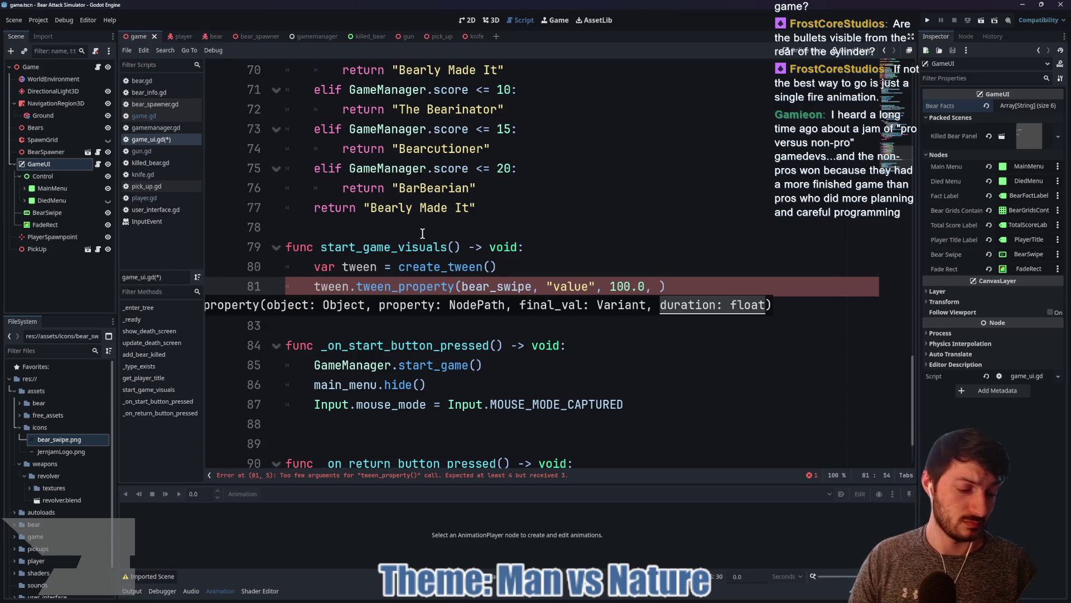
type("0.25)")
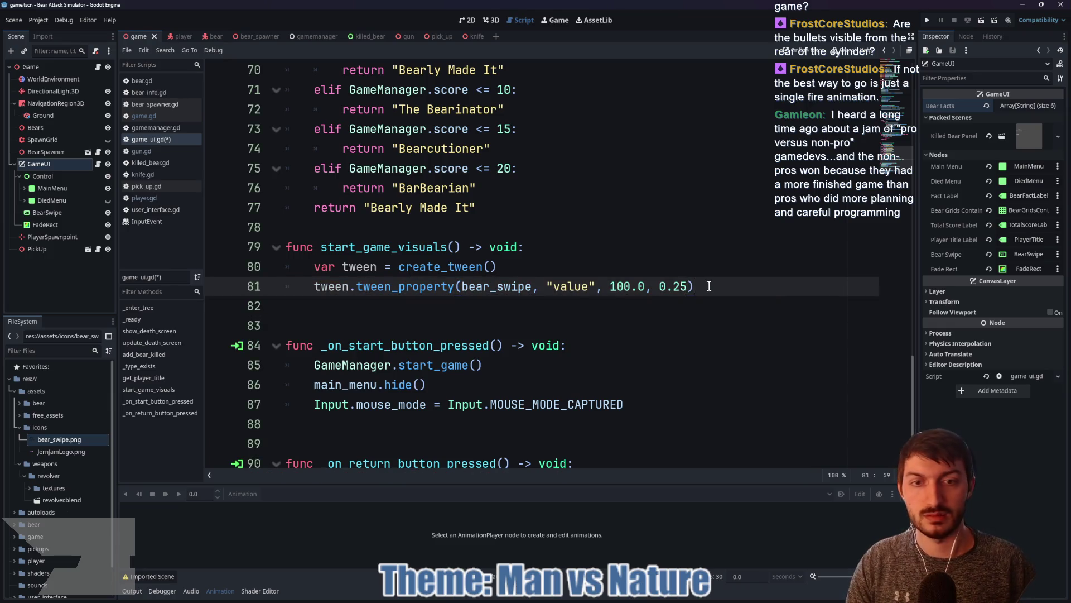
key("Return")
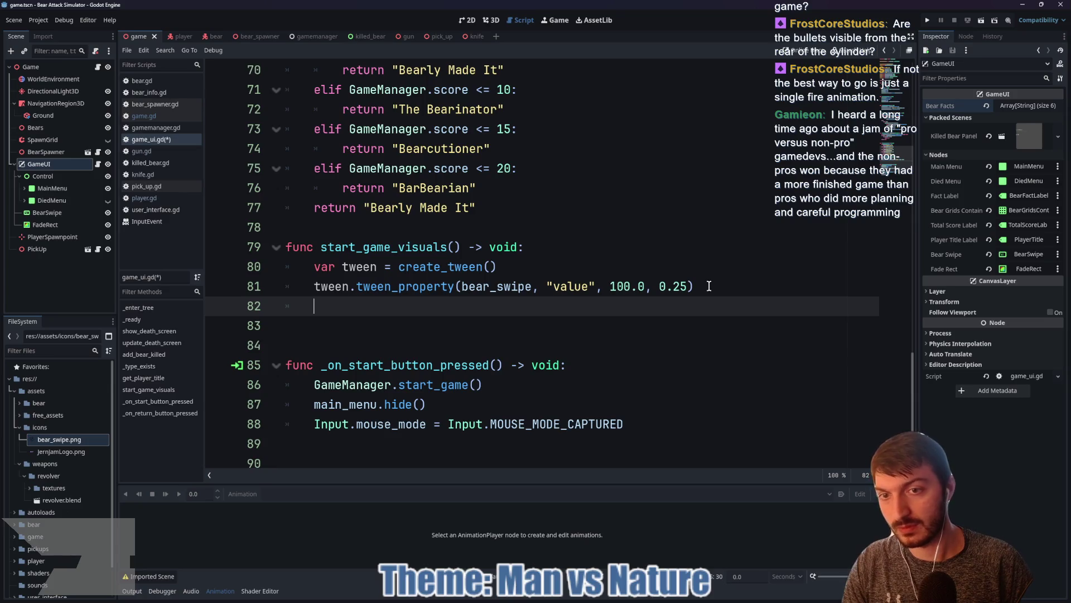
- Add tween.tween_property(fade_rect, "modulate:a", 1.0, 0.5) and save the script
type("tween..")
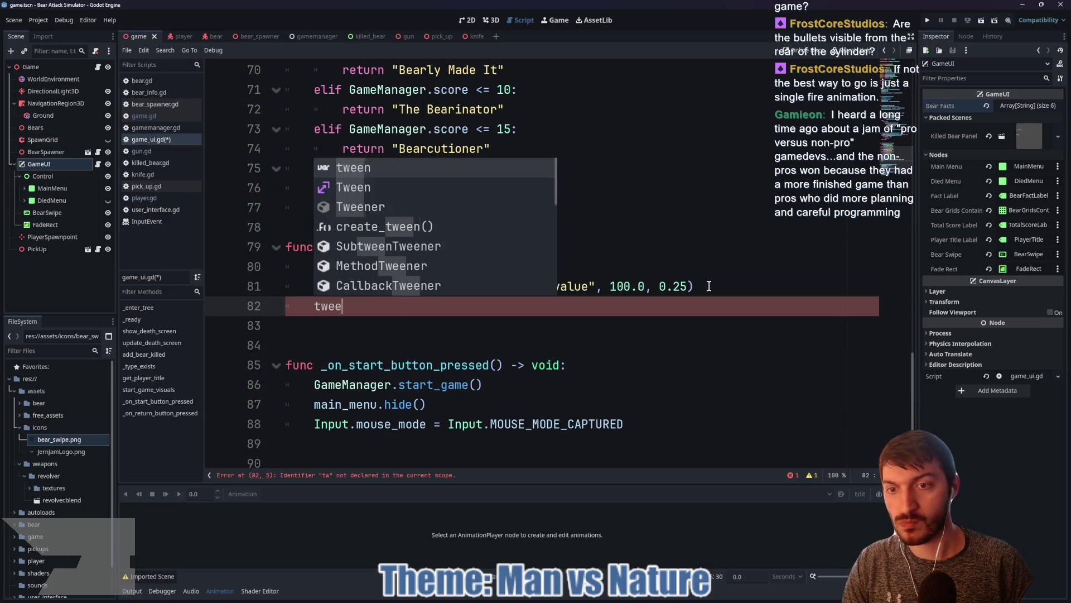
key("BackSpace")
type("tween_")
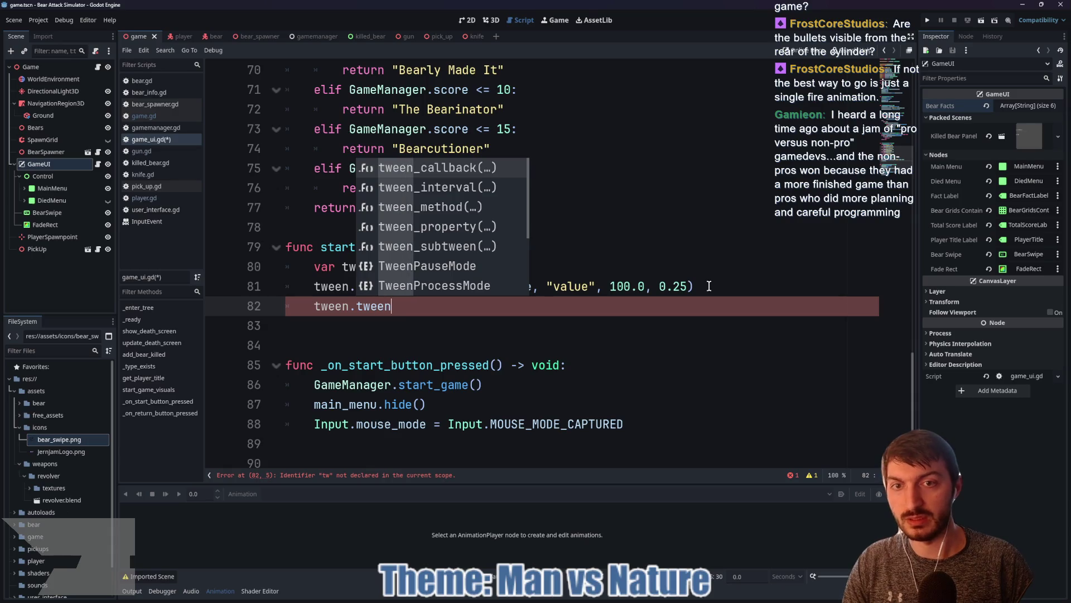
type("pro")
key("Return")
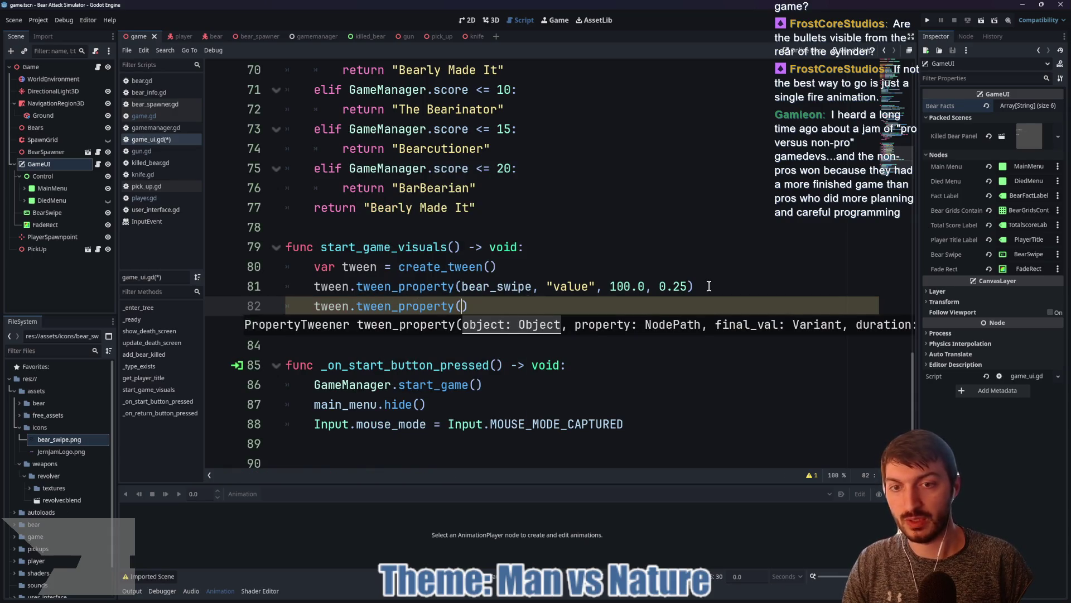
type("fa")
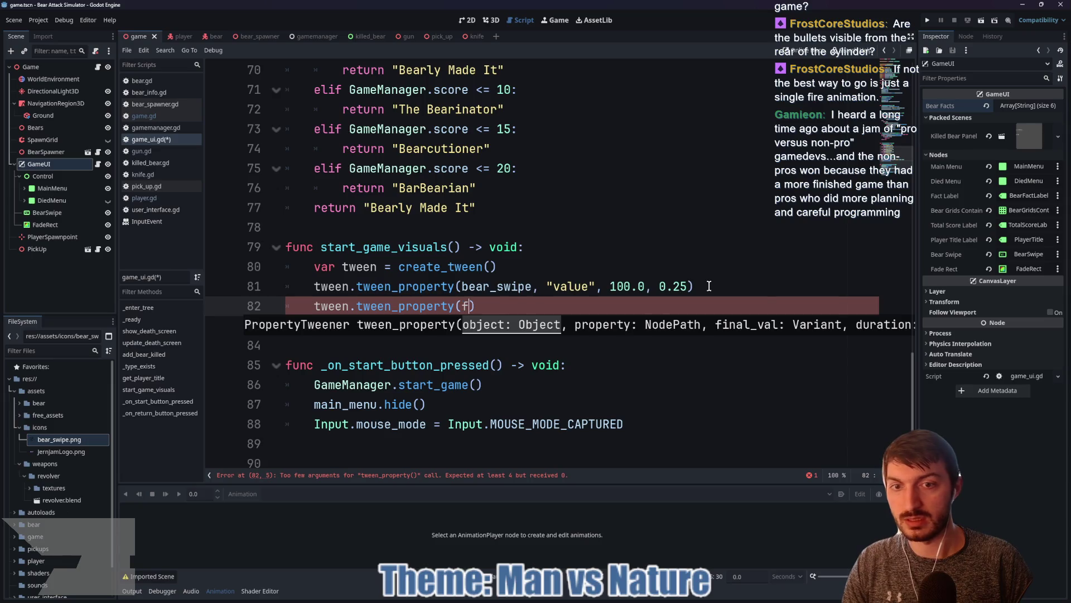
key("Return")
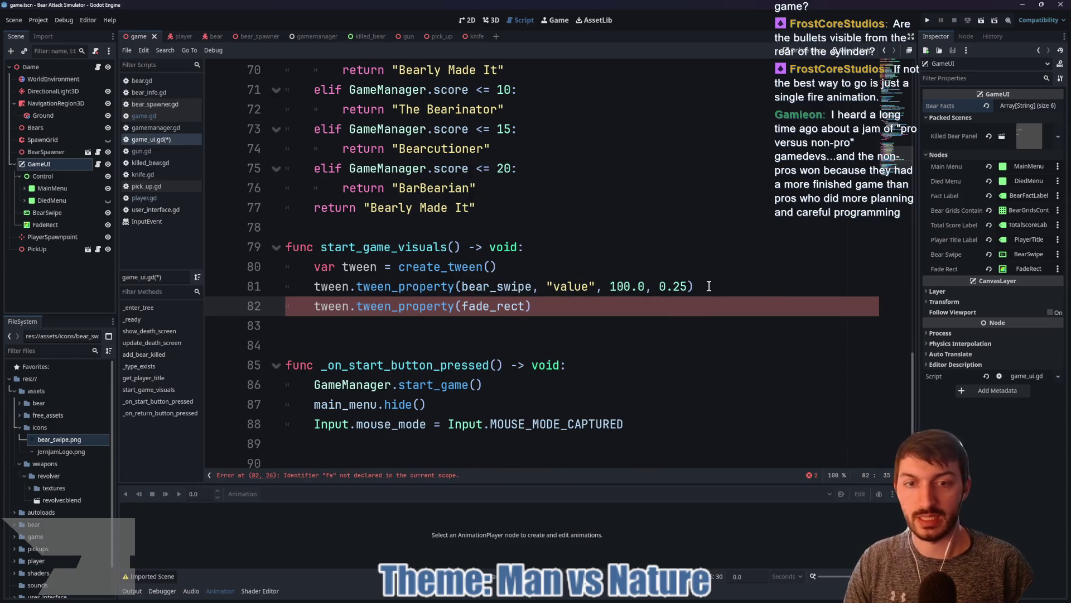
type(", \"modulate:a\"")
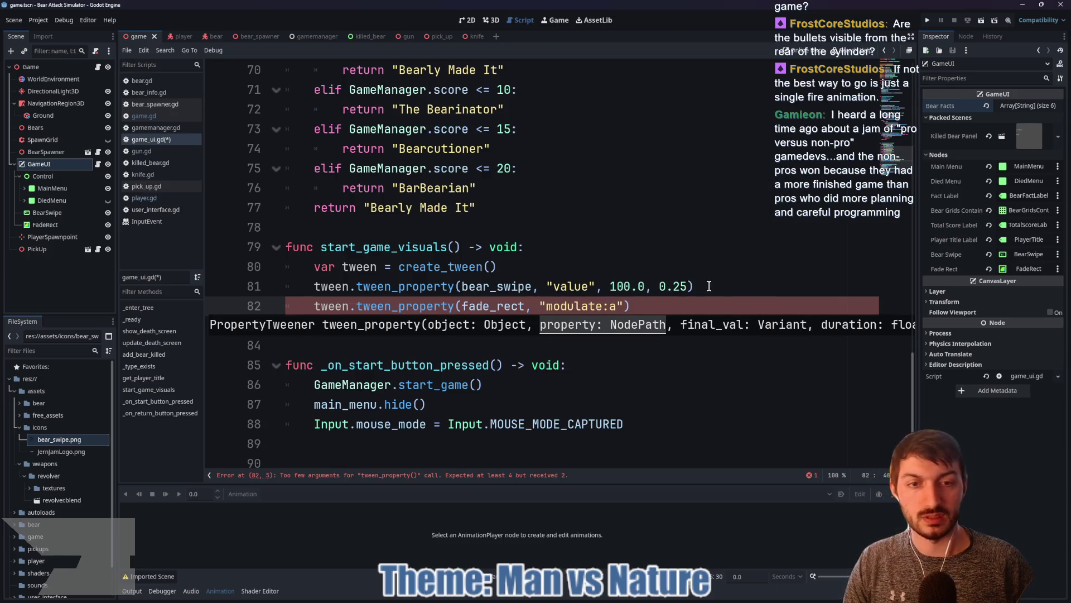
type(", 1")
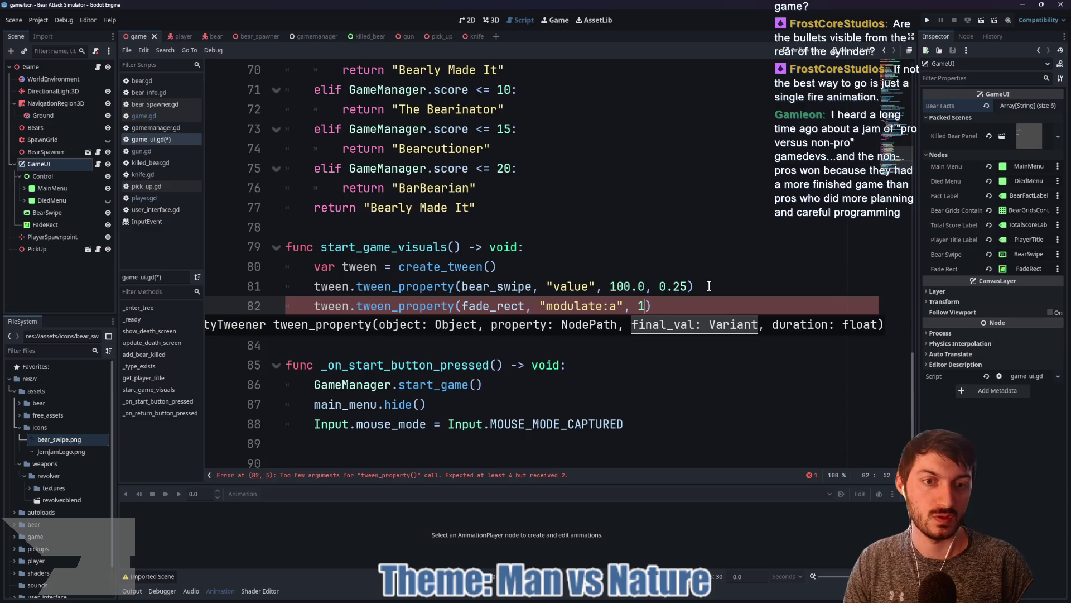
type(".0")
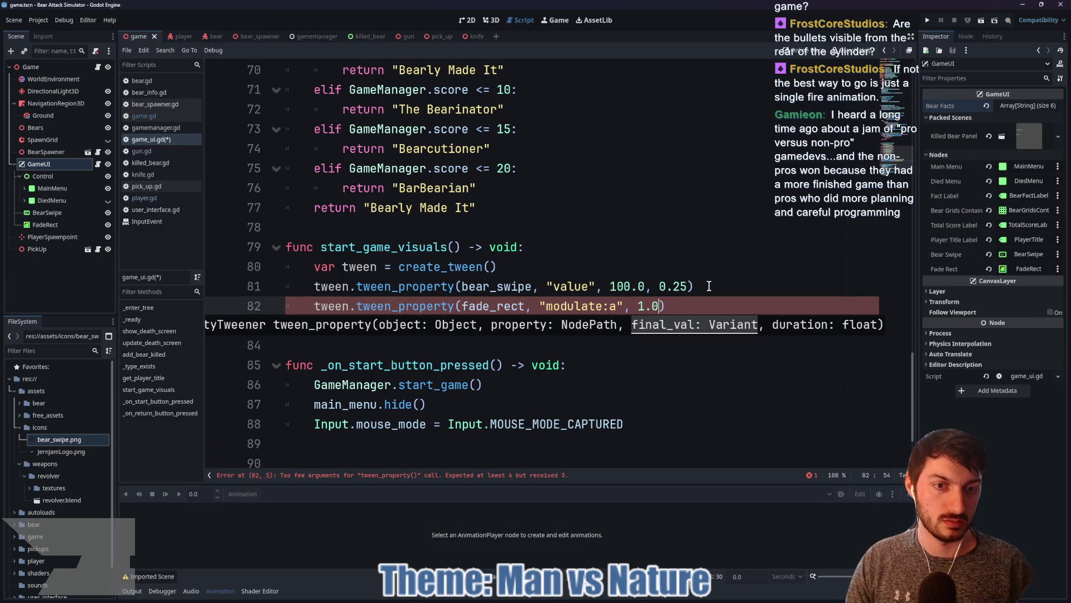
type(", ")
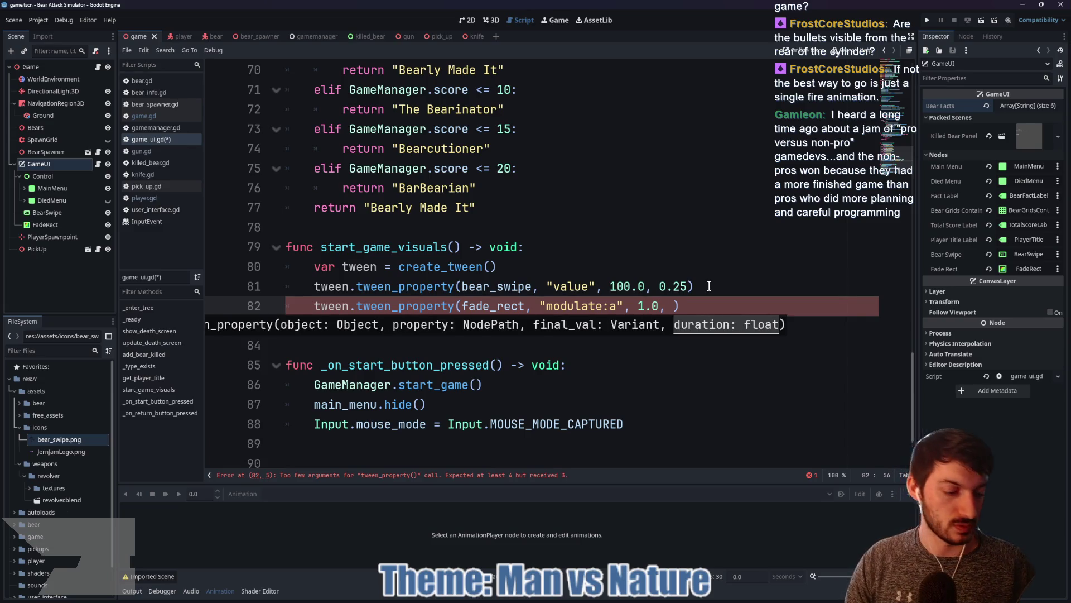
type("0.5")
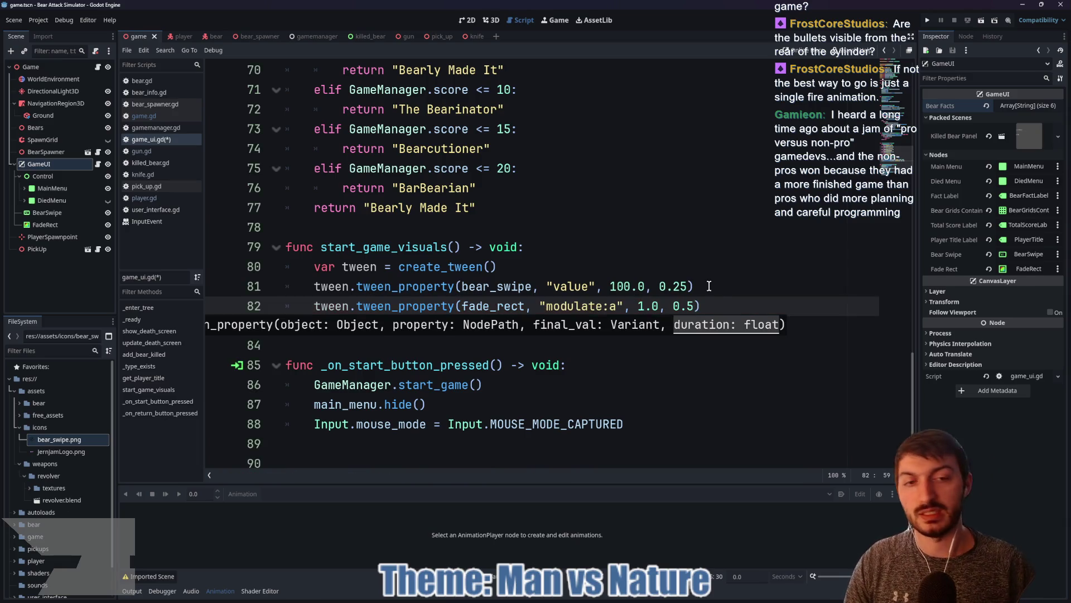
left_click(719, 304)
key("ctrl+s")
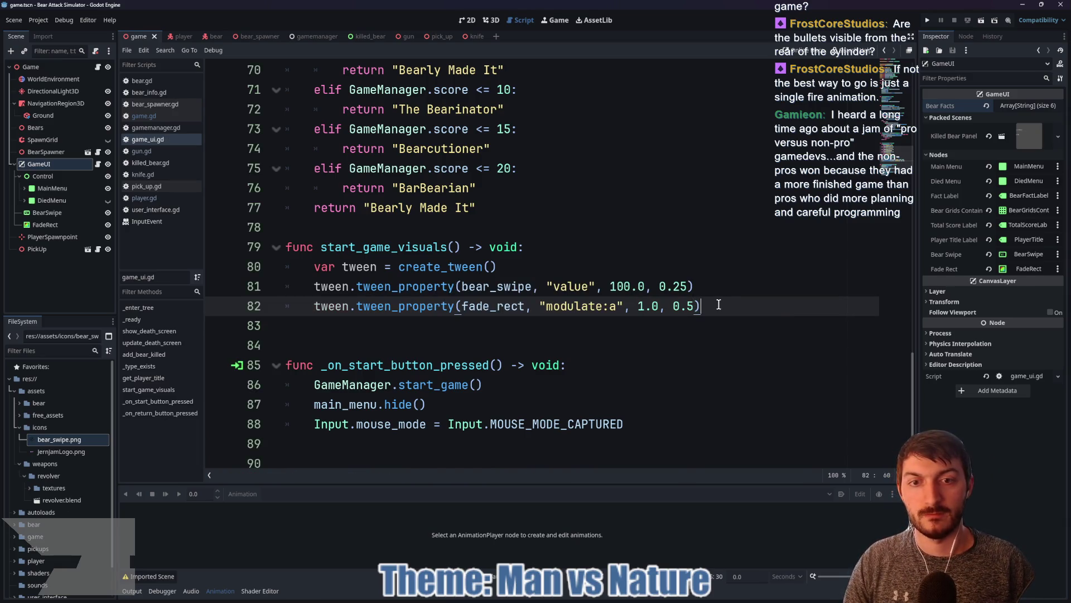
- Add tween.parallel().tween_property(bear_swipe, "modulate:a", 0.0, 0.5) and save
key("Return")
type("tw")
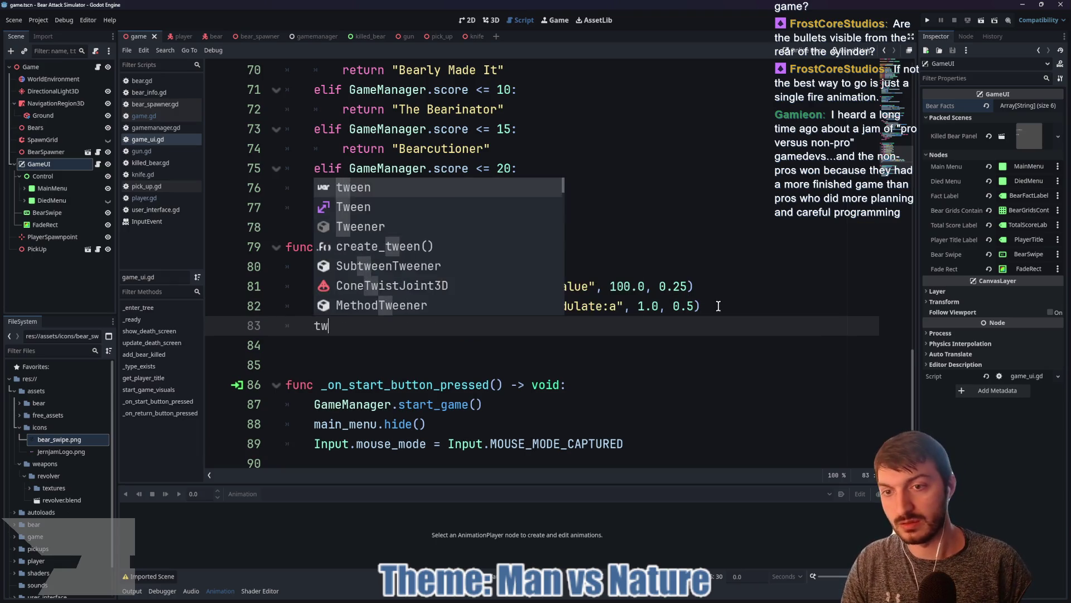
type("een.tween")
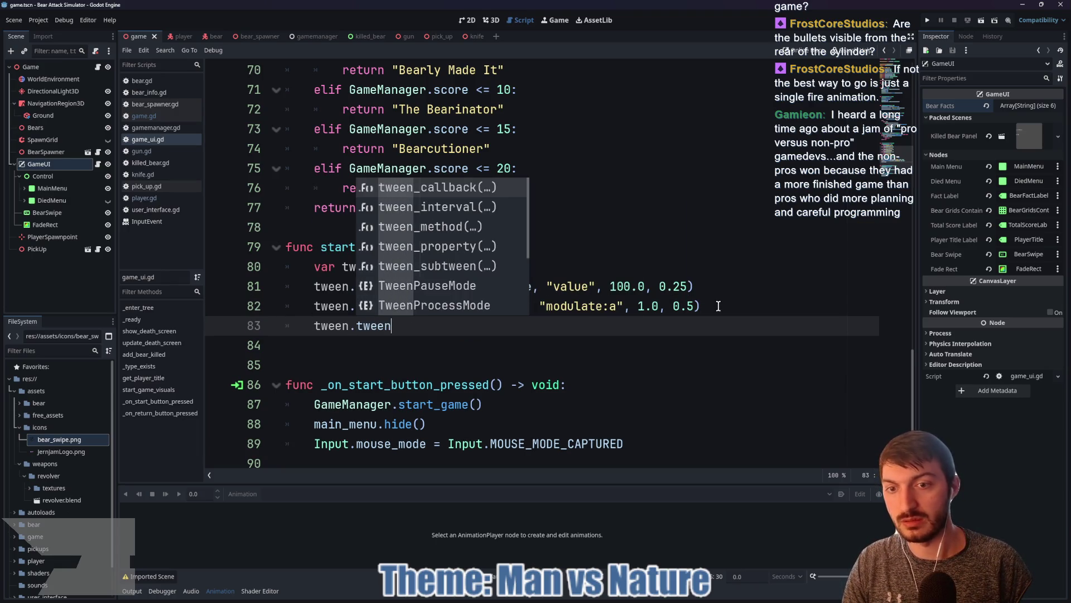
type("_par")
key("BackSpace")
key("BackSpace")
key("BackSpace")
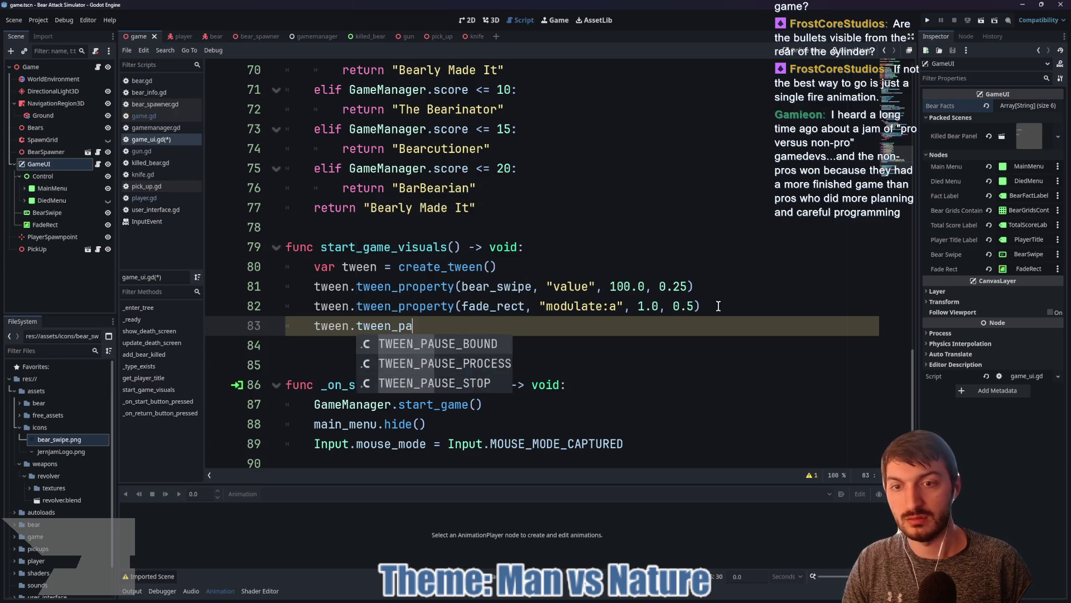
type("paral")
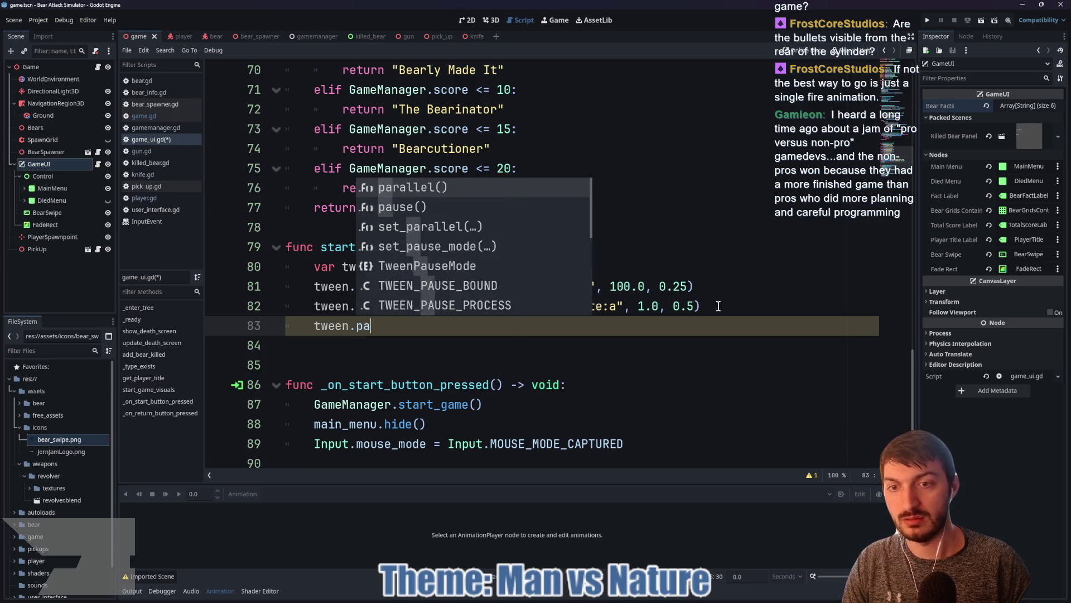
key("Return")
type(".tween")
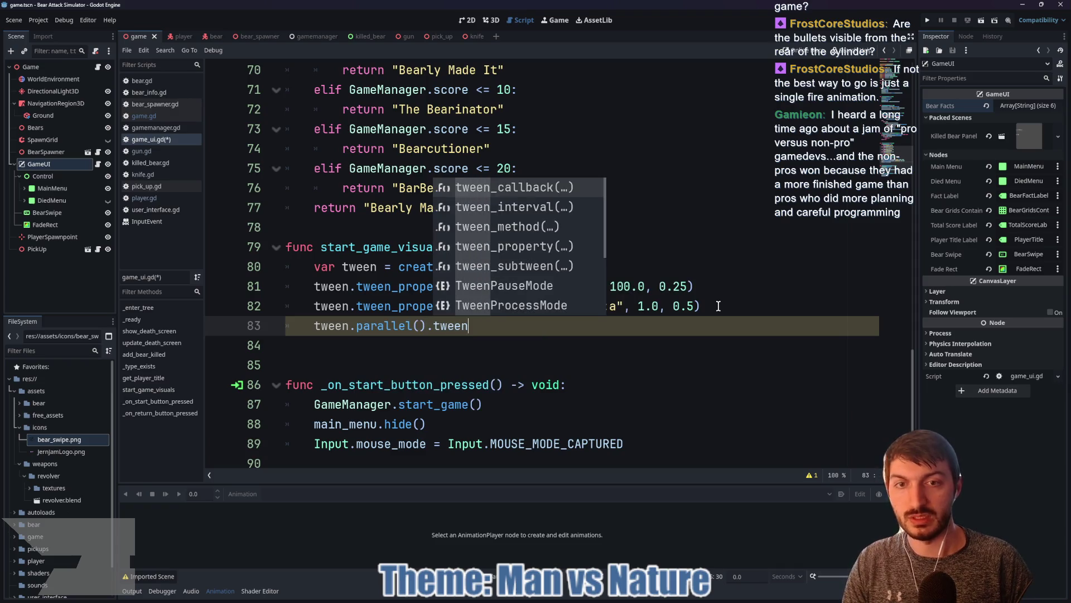
type(")p")
key("BackSpace")
key("BackSpace")
key("BackSpace")
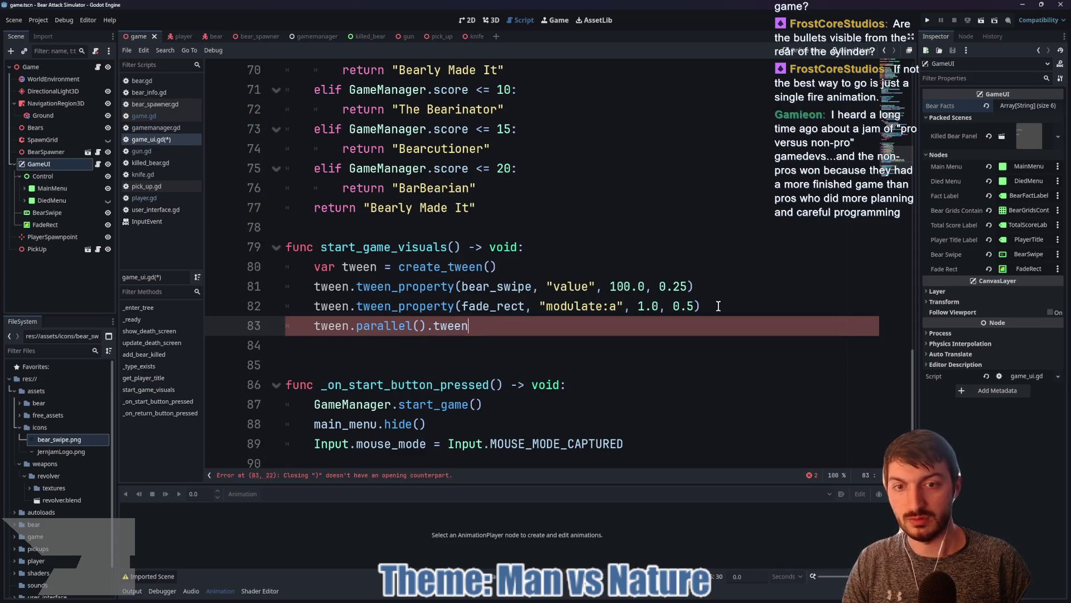
type("_prop")
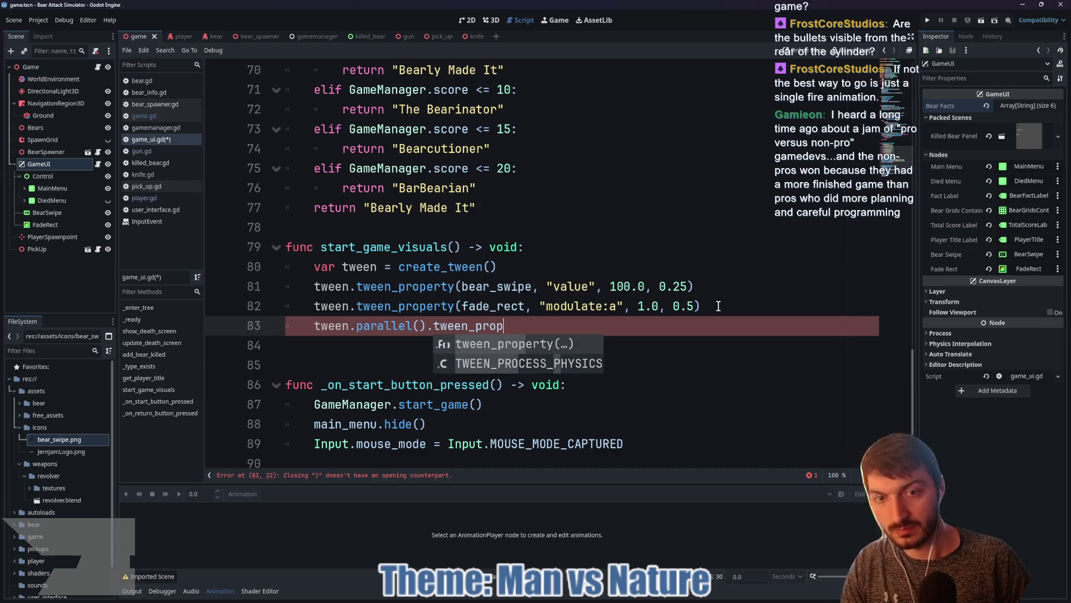
key("Return")
type("bear")
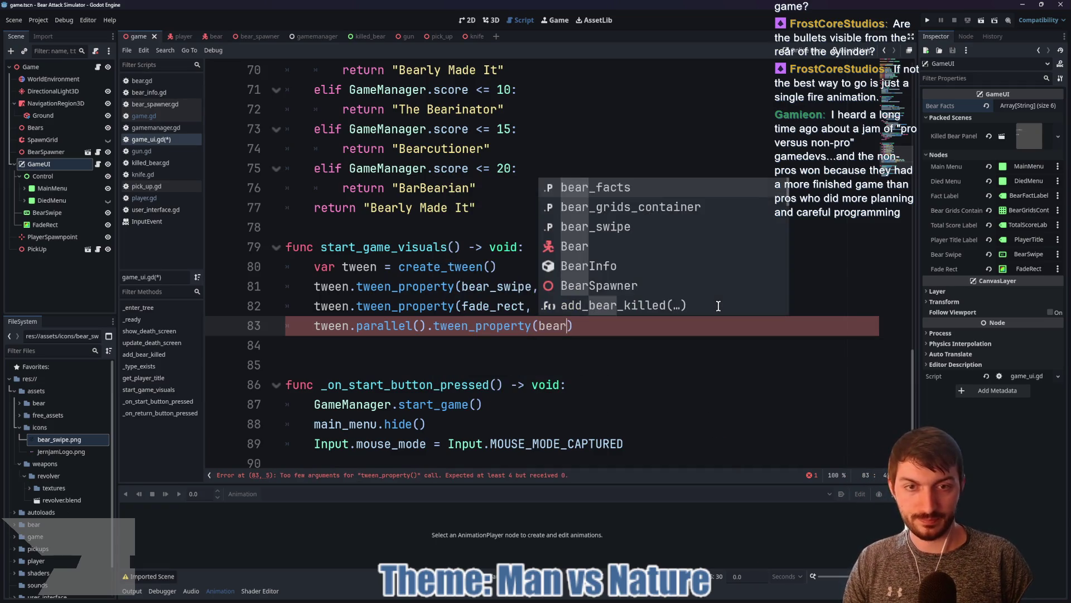
key("Down")
key("Down")
key("Return")
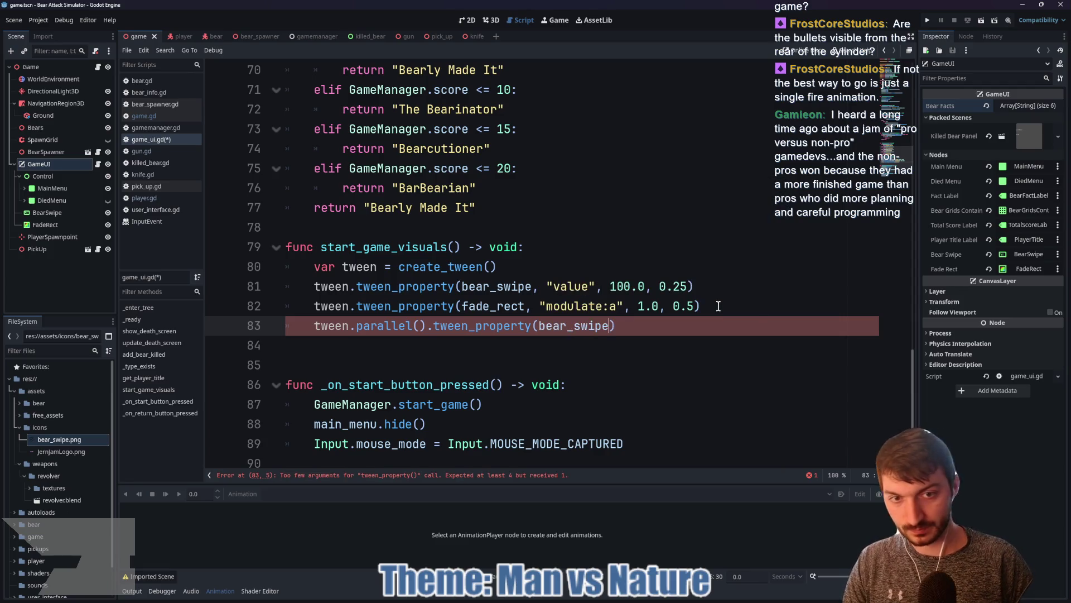
type(", \"mod")
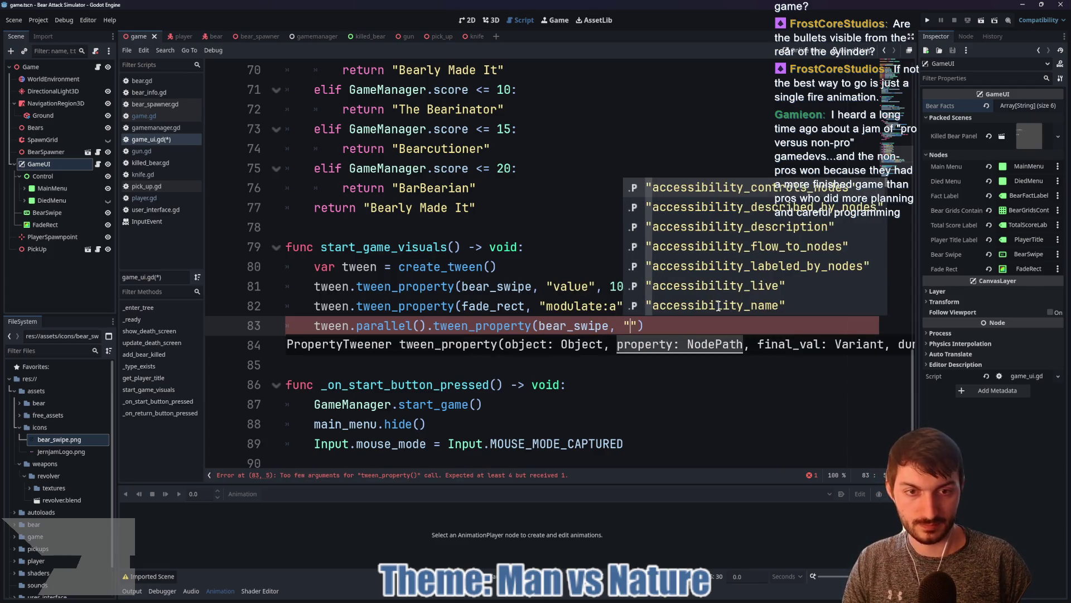
type("ulate")
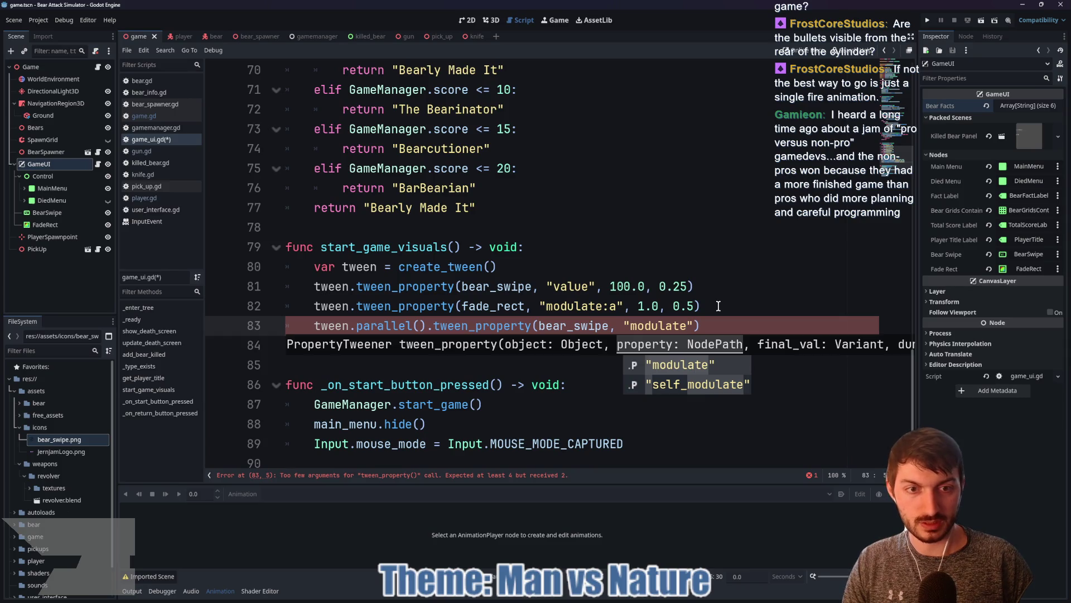
type(":a")
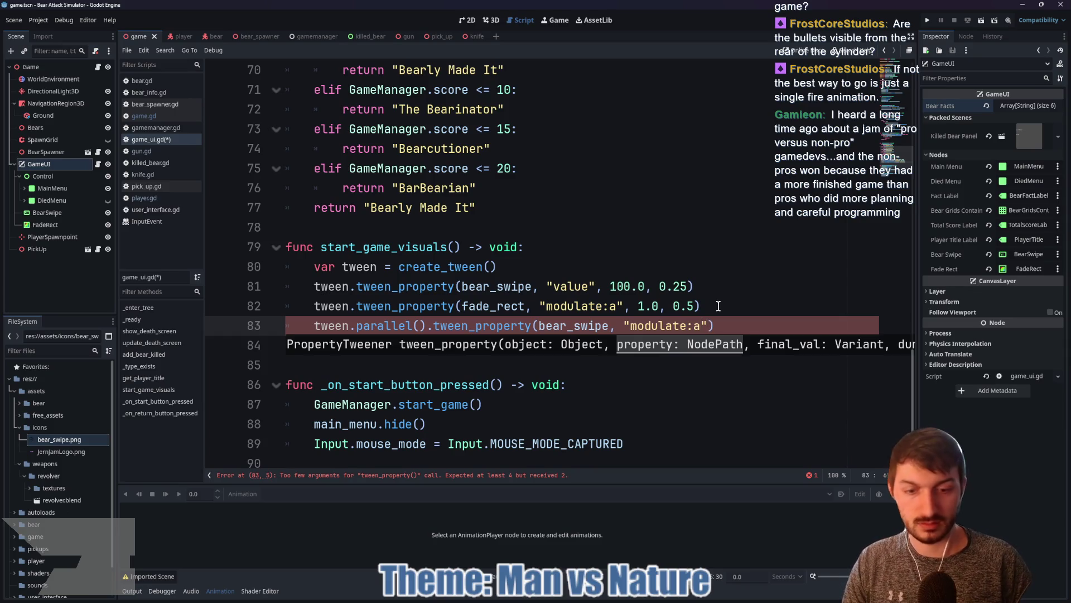
type("\", ")
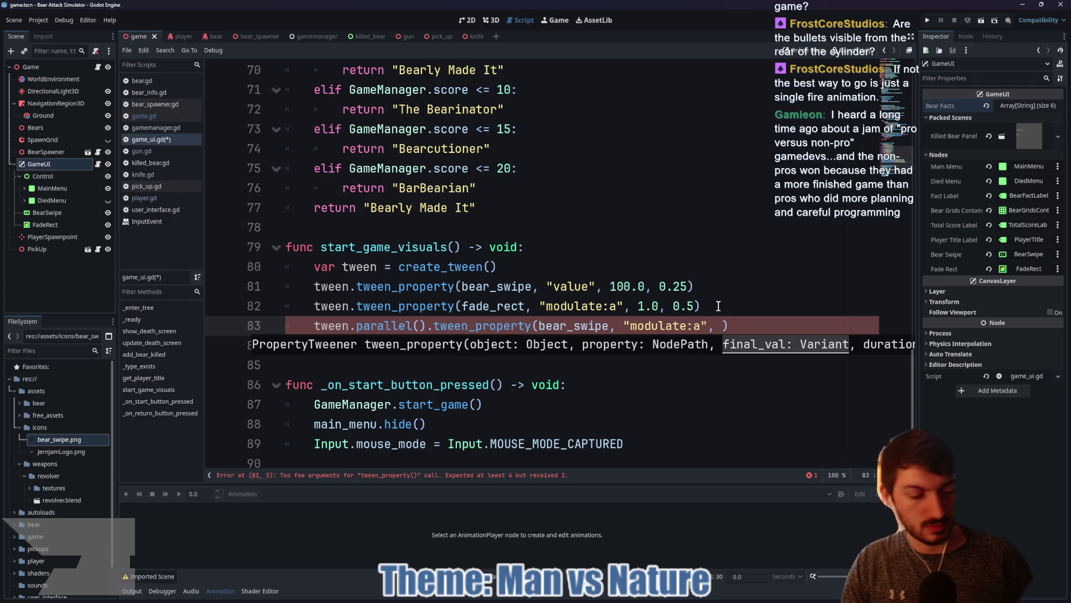
type("0.0")
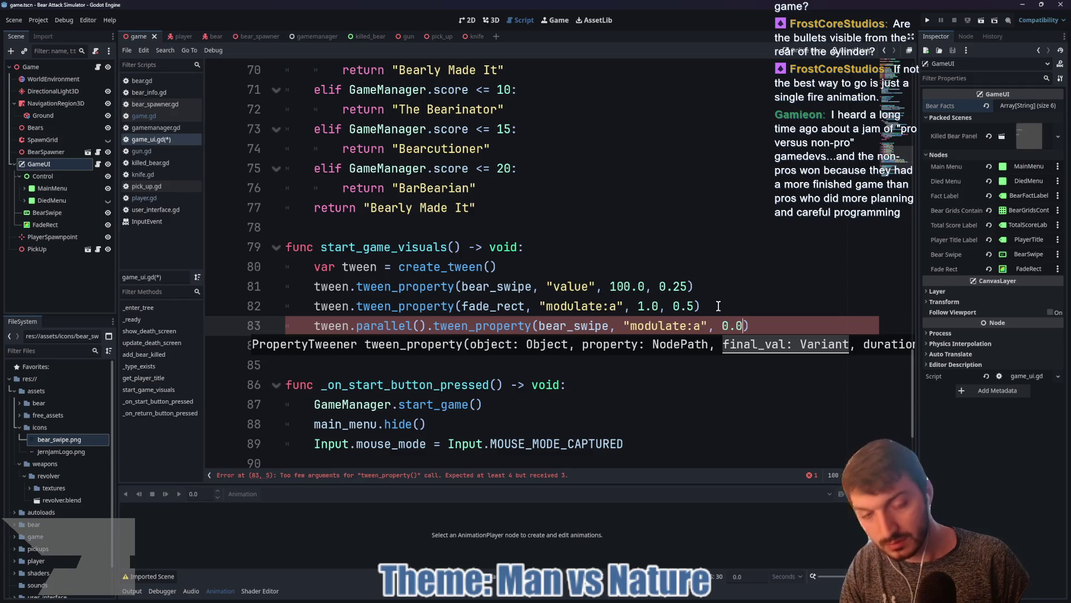
type(", 0.5")
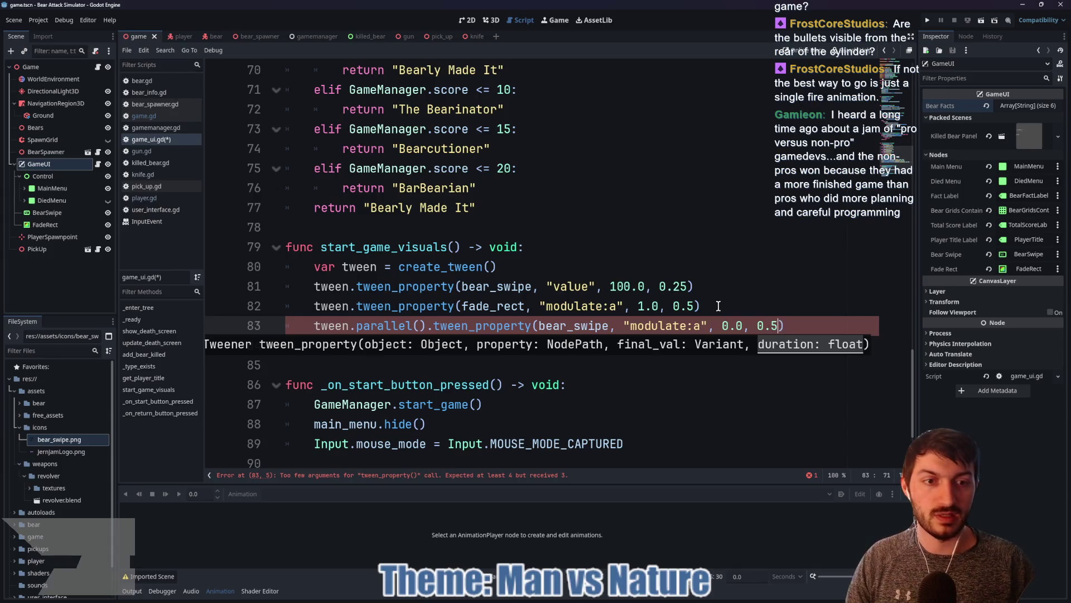
key("ctrl+s")
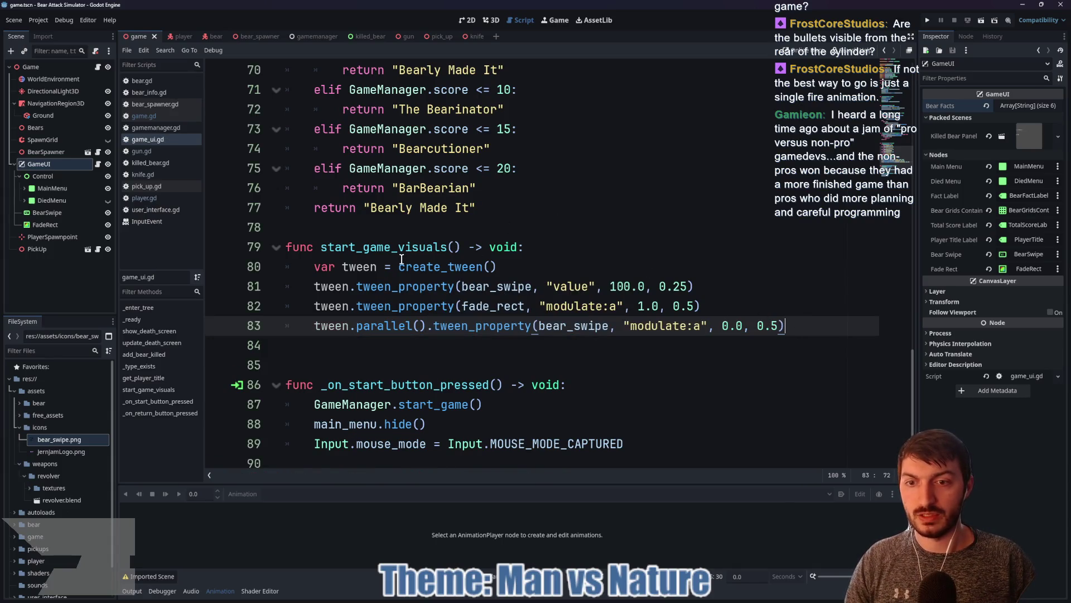
scroll(409, 282, "down", 1)
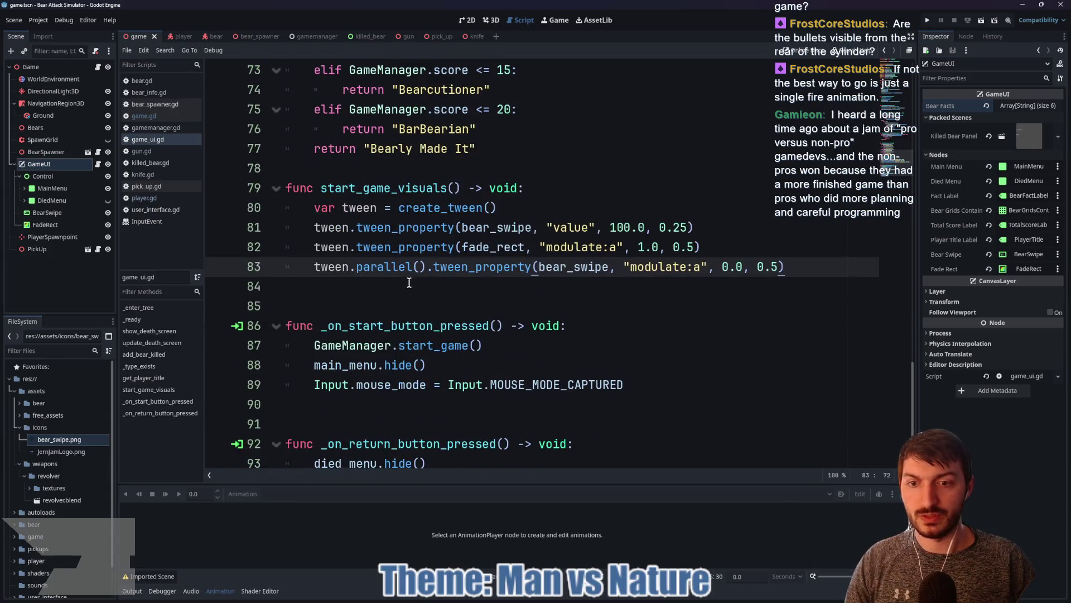
left_click(587, 327)
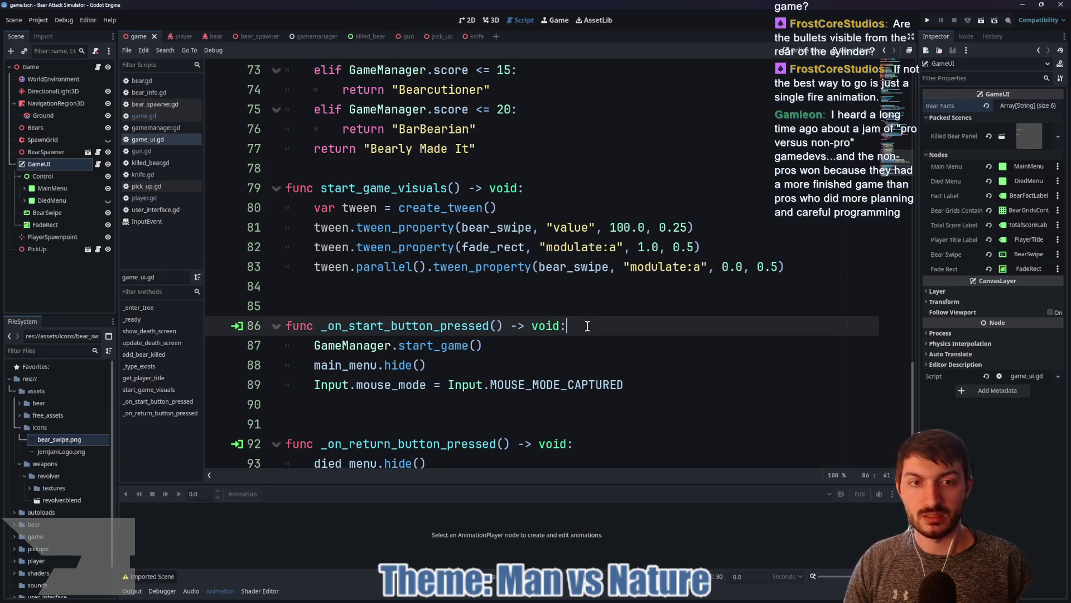
- Insert a start_game_visuals() call as the first line of _on_start_button_pressed and save
key("Return")
type("start")
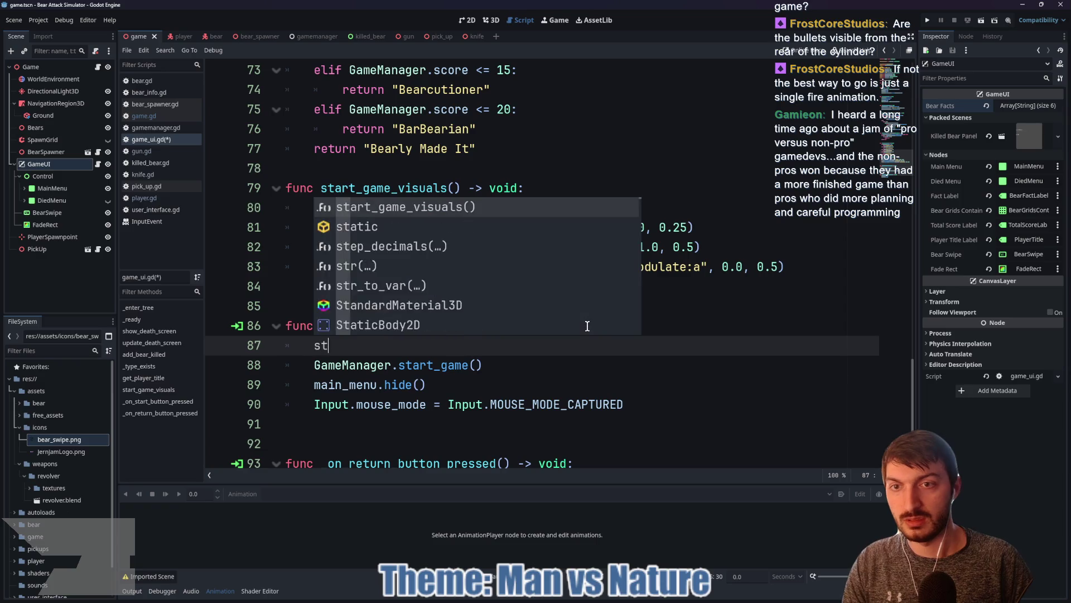
key("Return")
key("ctrl+s")
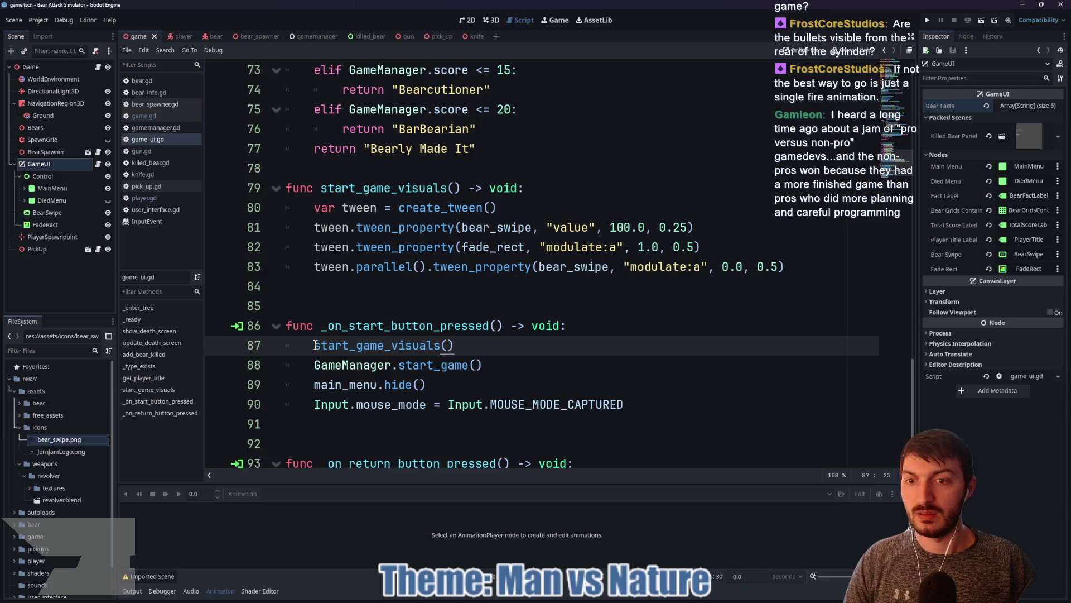
- Try prefixing the call with await, then delete await so the call runs without waiting
type("await")
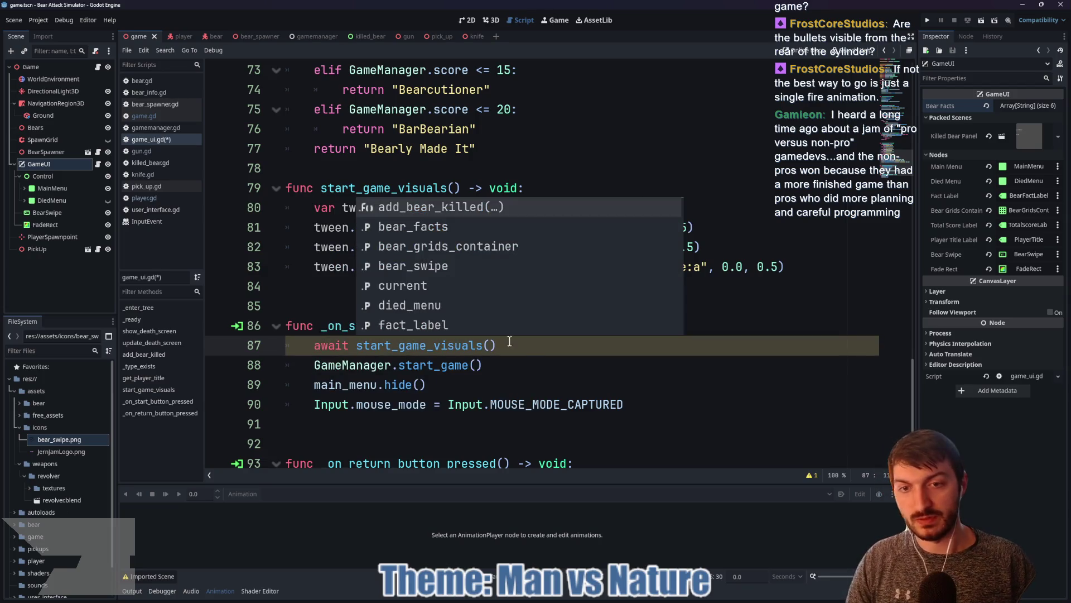
left_click(526, 350)
key("ctrl+s")
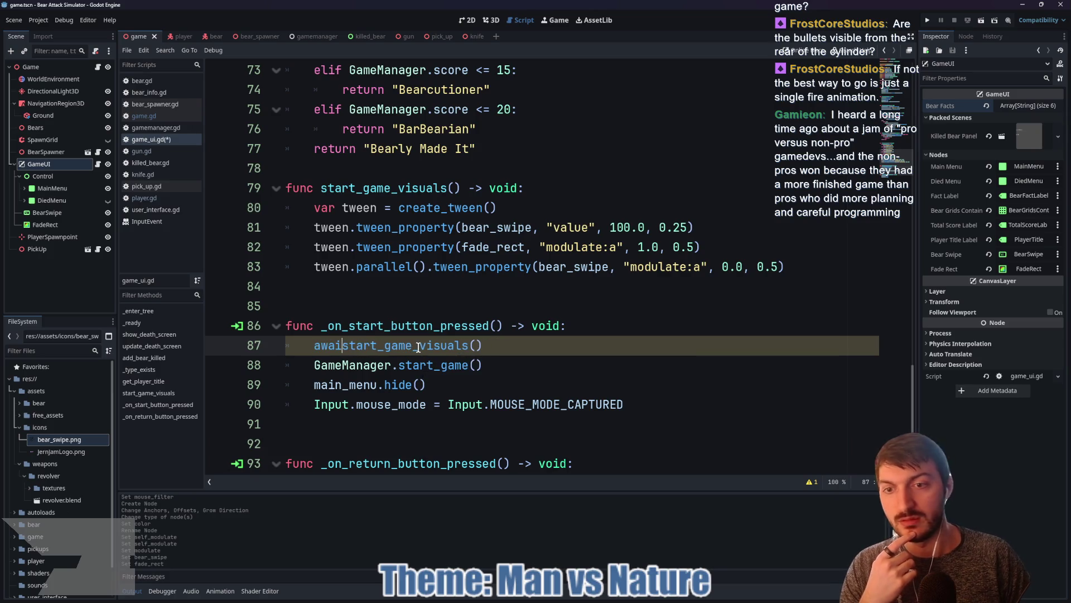
left_click(357, 345)
key("BackSpace")
key("BackSpace")
key("BackSpace")
left_click(425, 287)
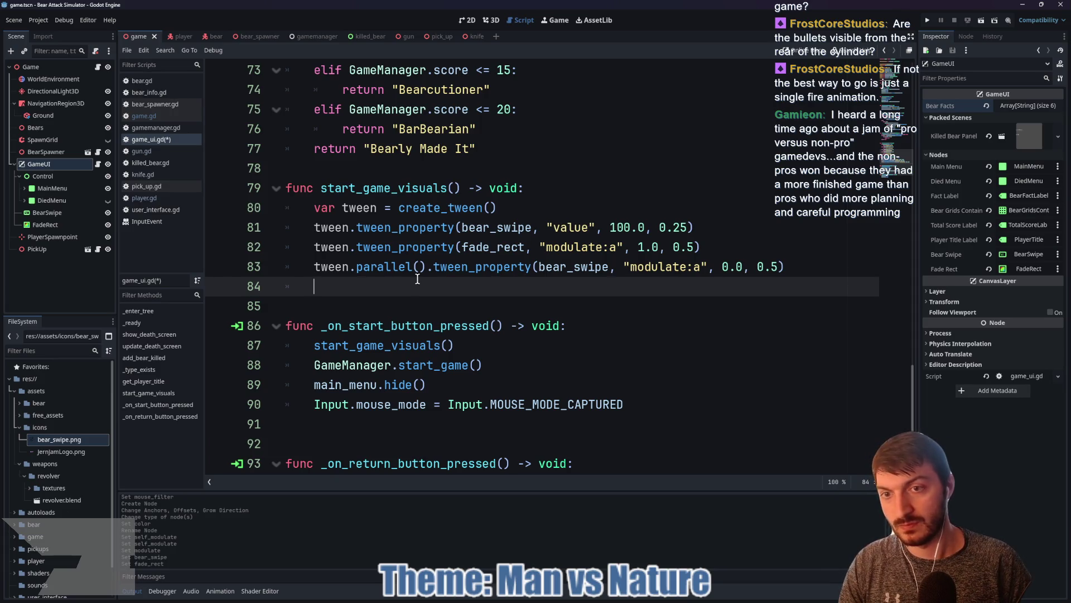
- Add trial lines 'await tween.finished', 'bear_swipe.hide()' and 'fade_rect.' to start_game_visuals
type("await tween")
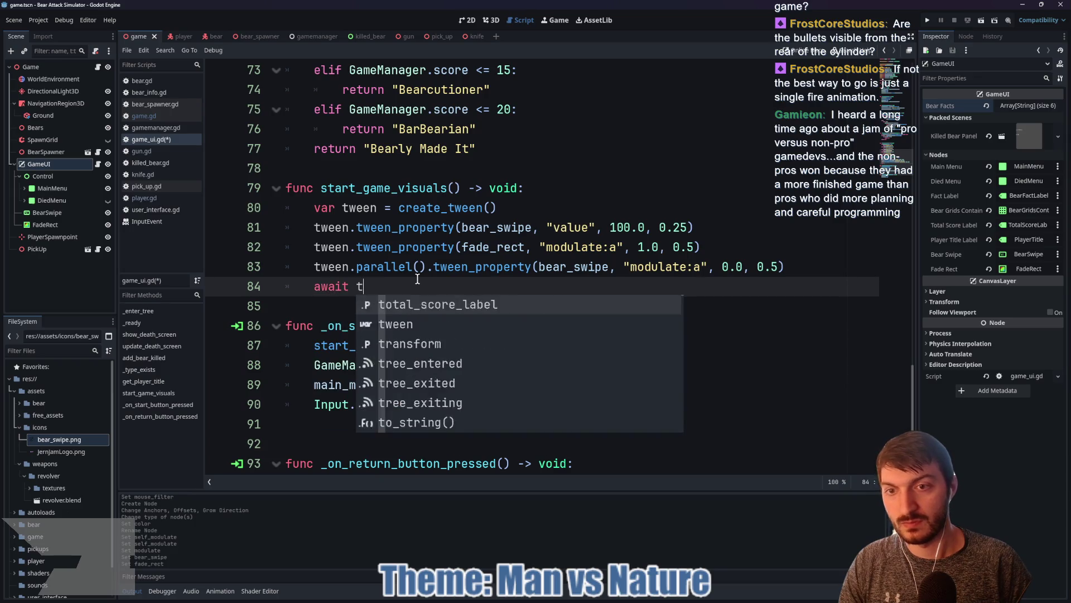
type(".fi")
key("Return")
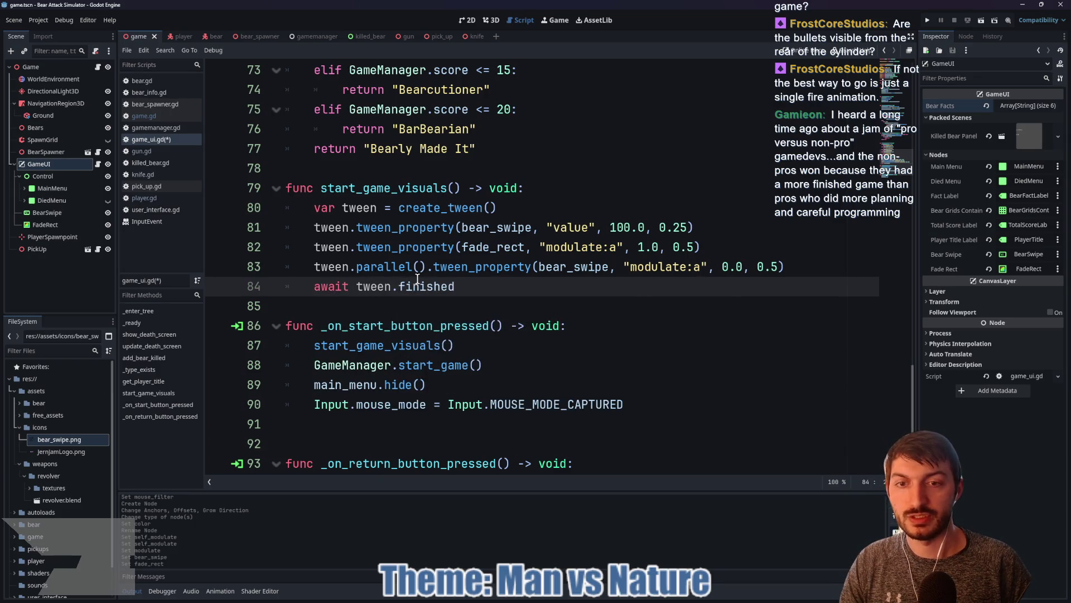
type(".c")
key("BackSpace")
key("BackSpace")
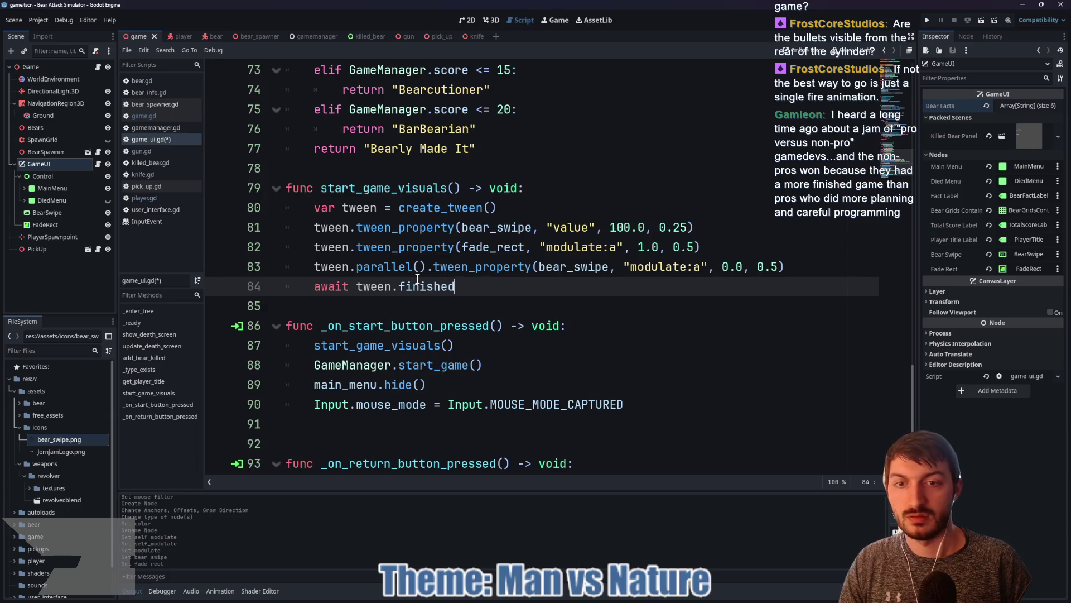
key("Return")
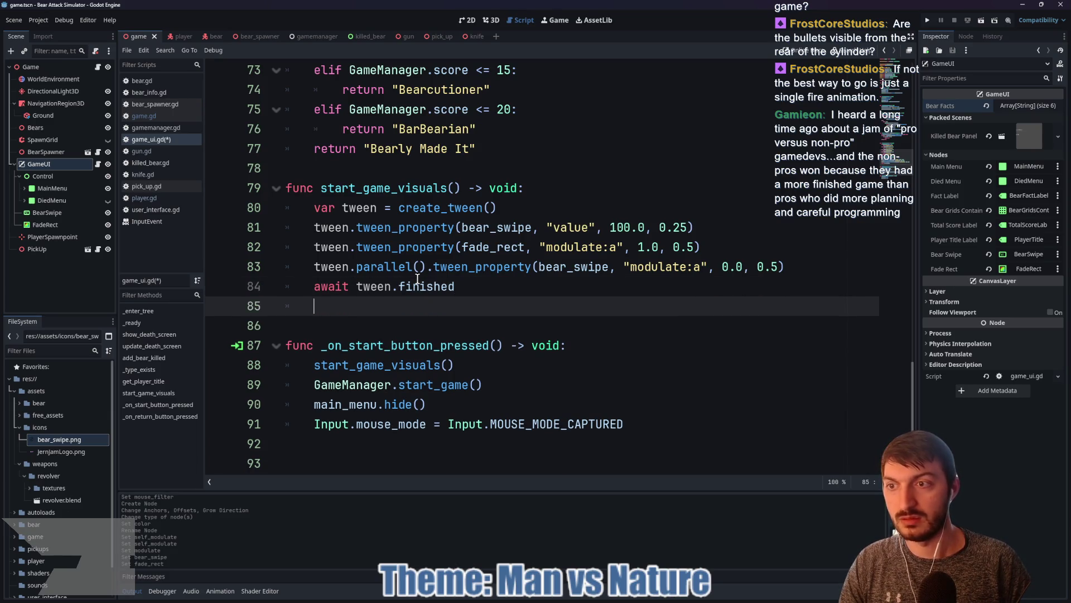
type("bear")
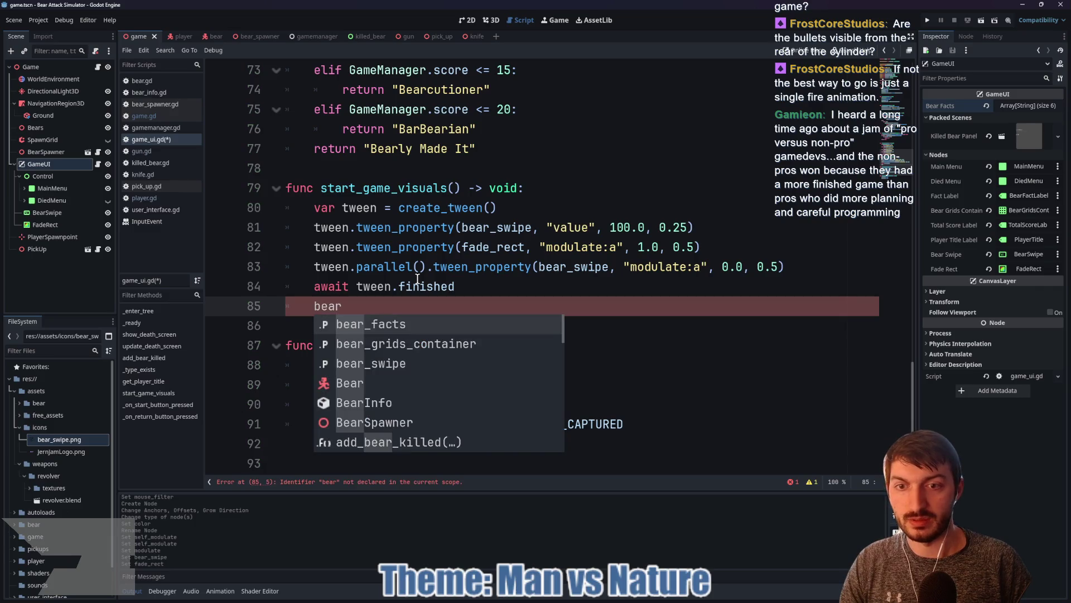
key("Down")
key("Down")
key("Return")
type(".")
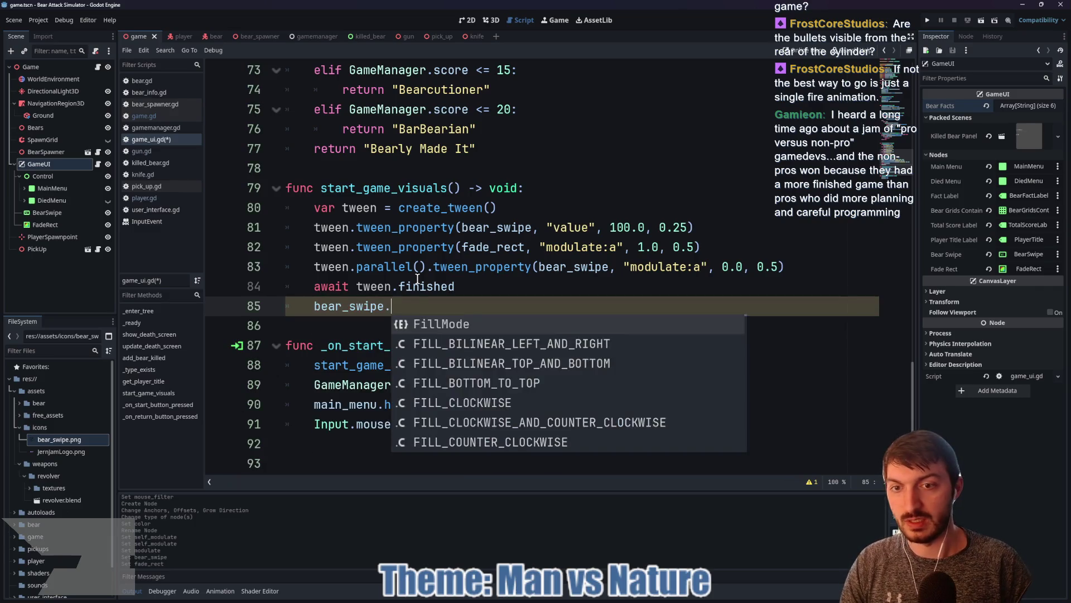
type("hide")
key("Return")
key("Return")
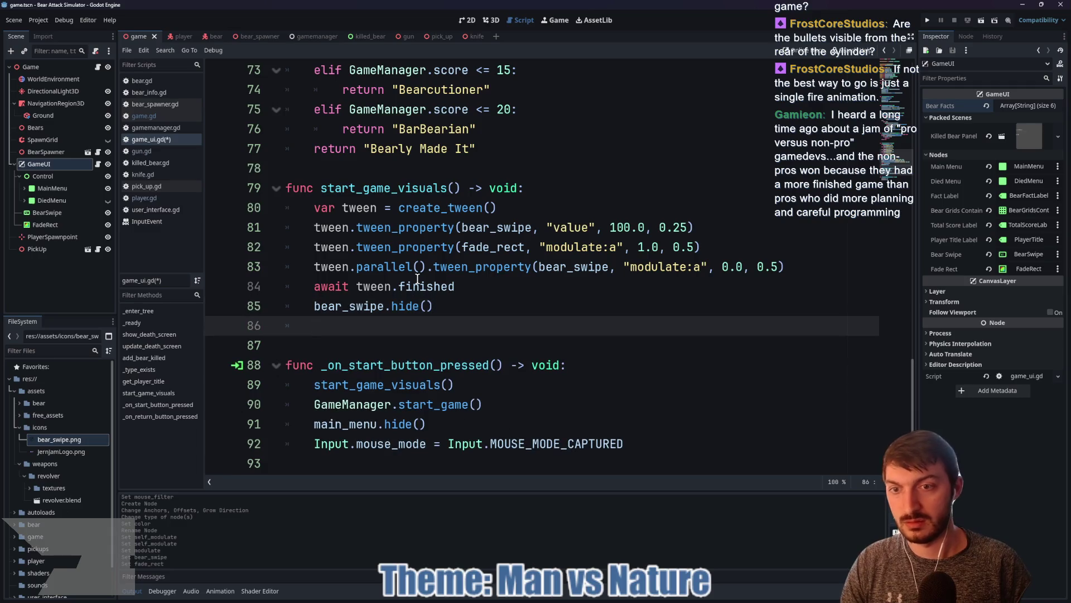
type("ade")
key("Return")
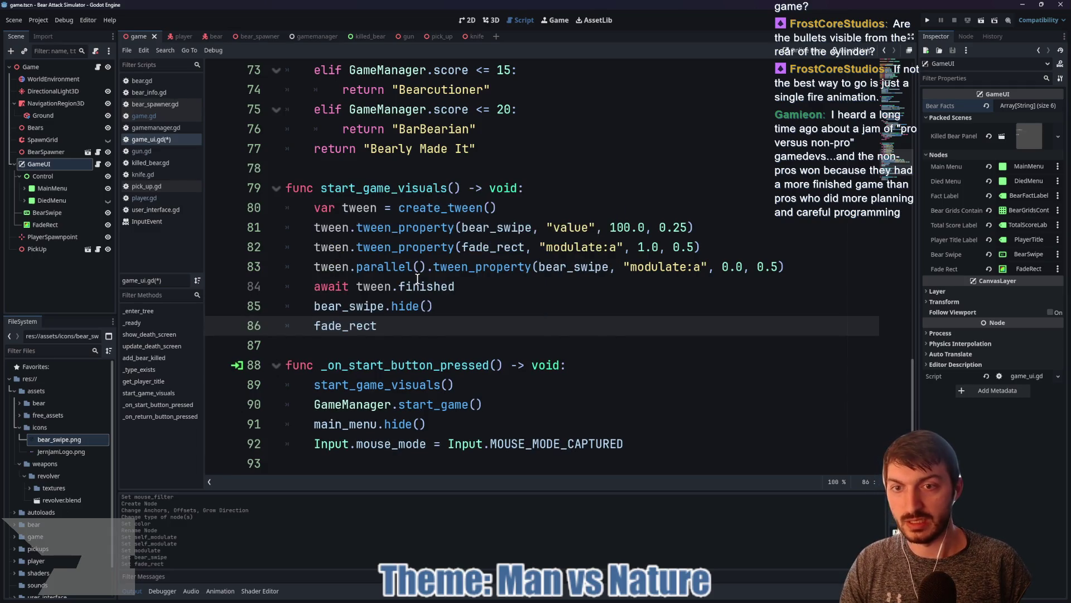
type(".")
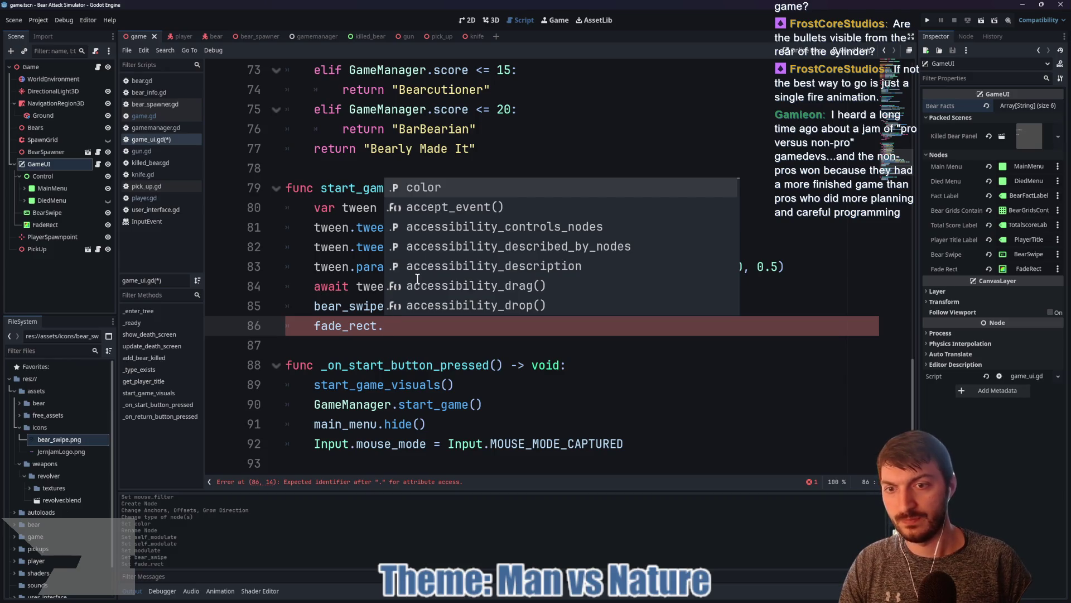
- Delete the trial await, hide and fade_rect lines so the three tween calls end the function
key("Escape")
left_click(314, 288, "shift")
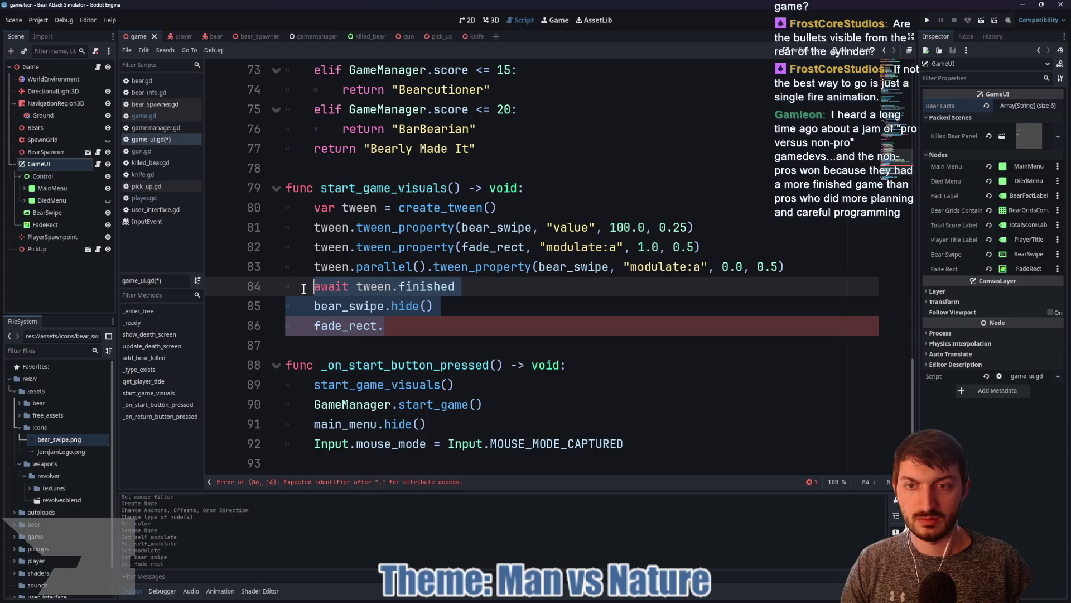
key("BackSpace")
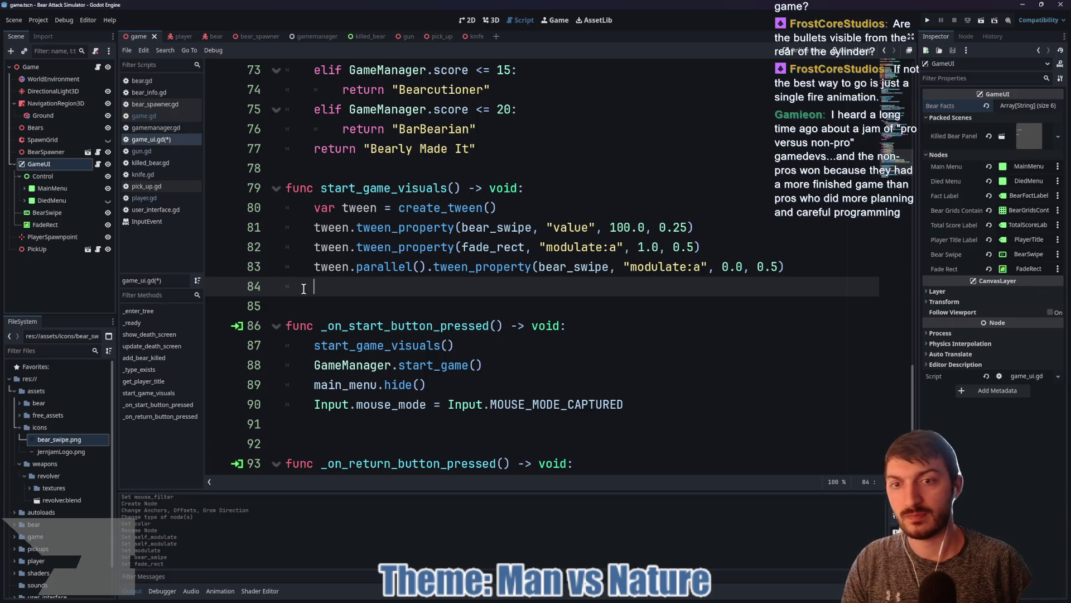
- Add tween.tween_property(fade_rect, "modulate:a", 0.0, 0.25) as the fourth tween call on line 84
type("tween.tween")
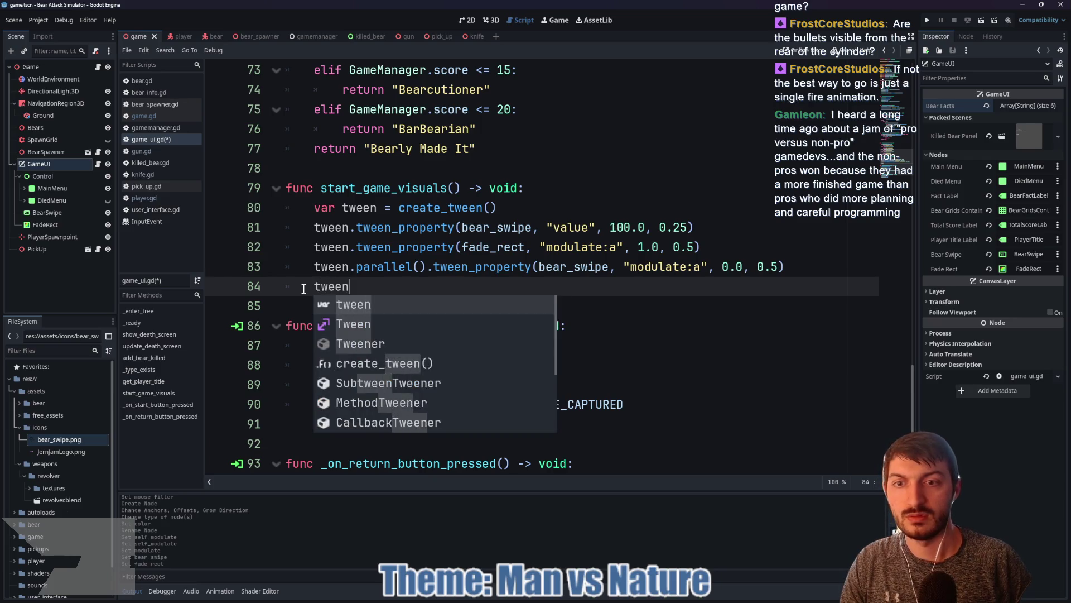
type("_prop")
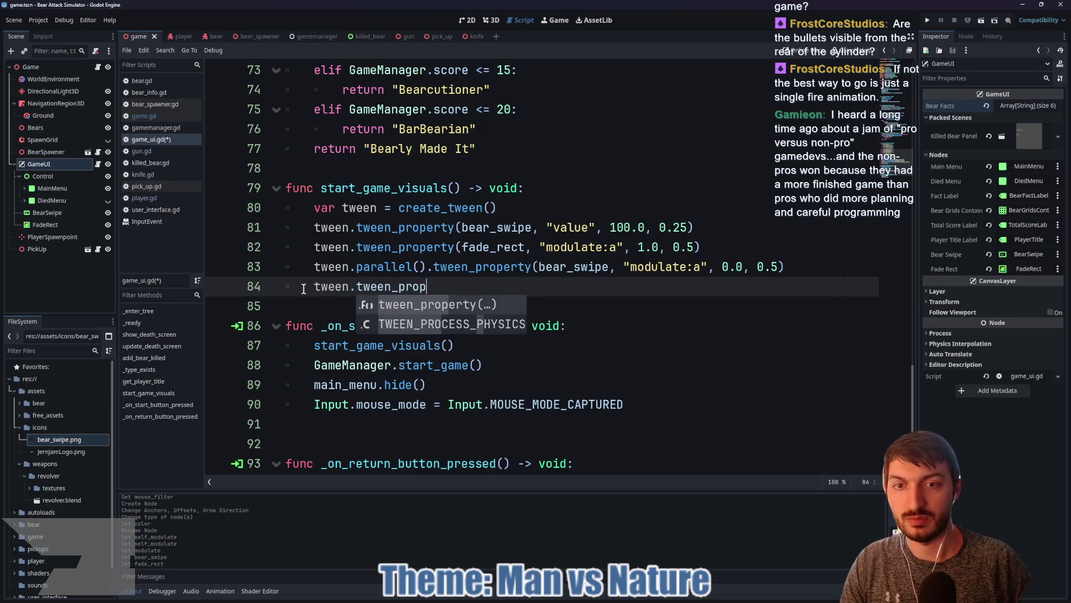
key("Return")
type("fade")
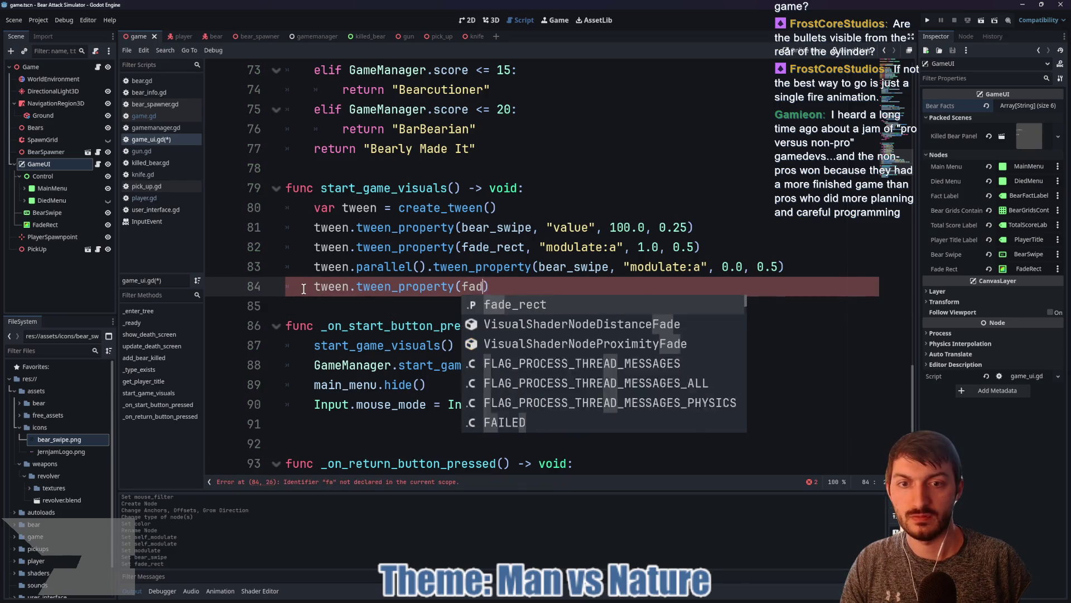
key("Return")
type(", \"")
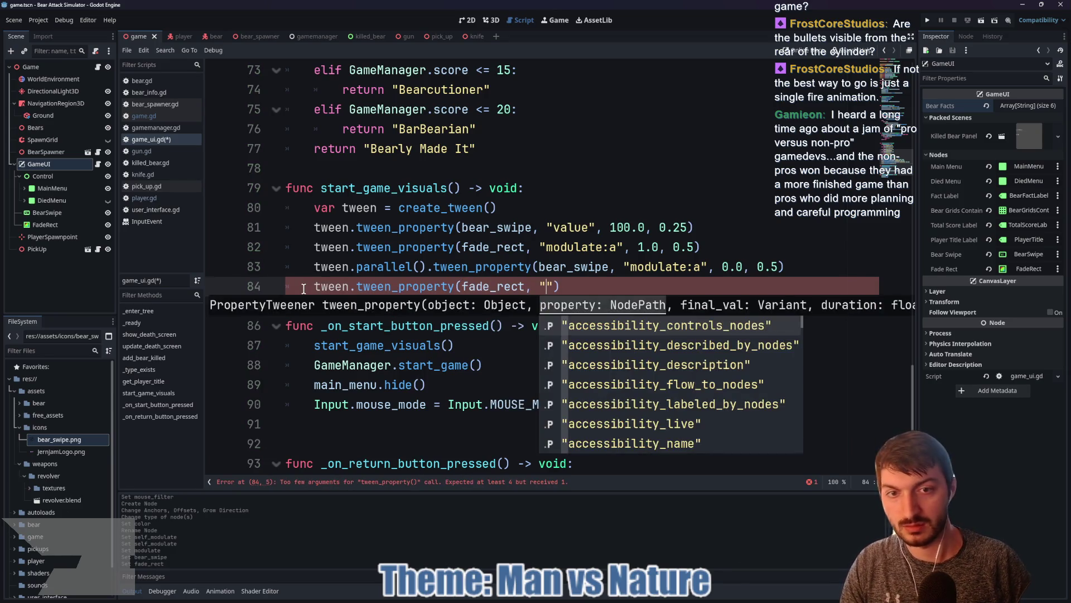
type("modulate")
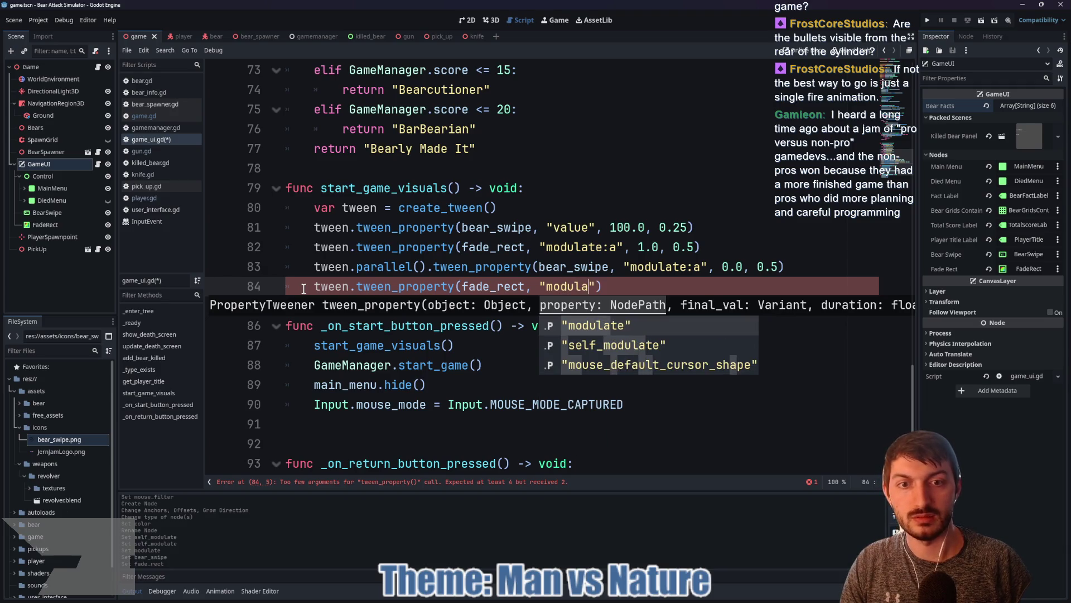
type(":a\", 0.0, 0.25")
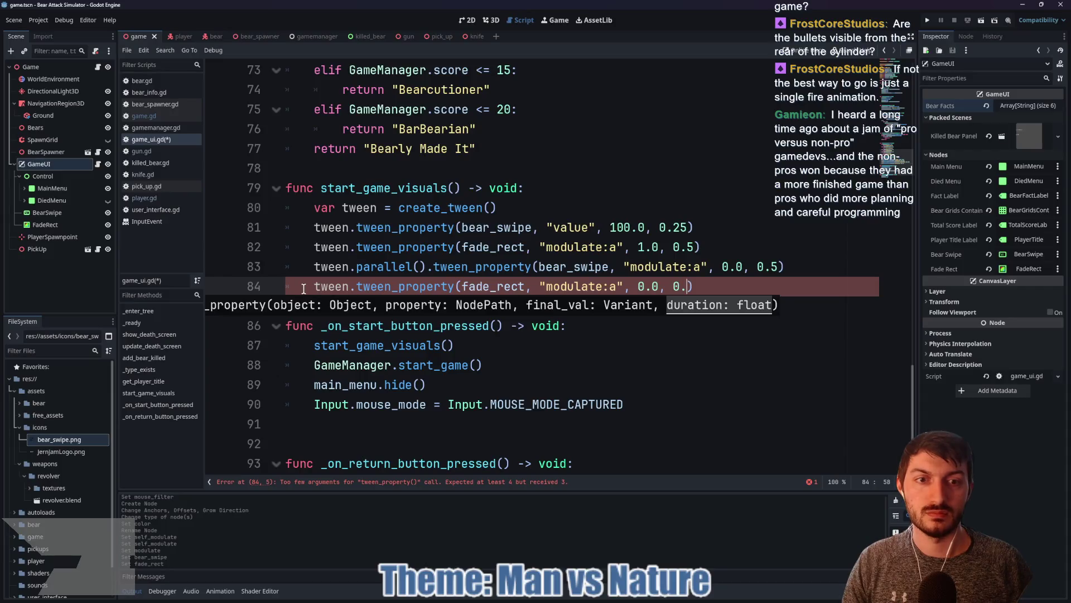
type(")")
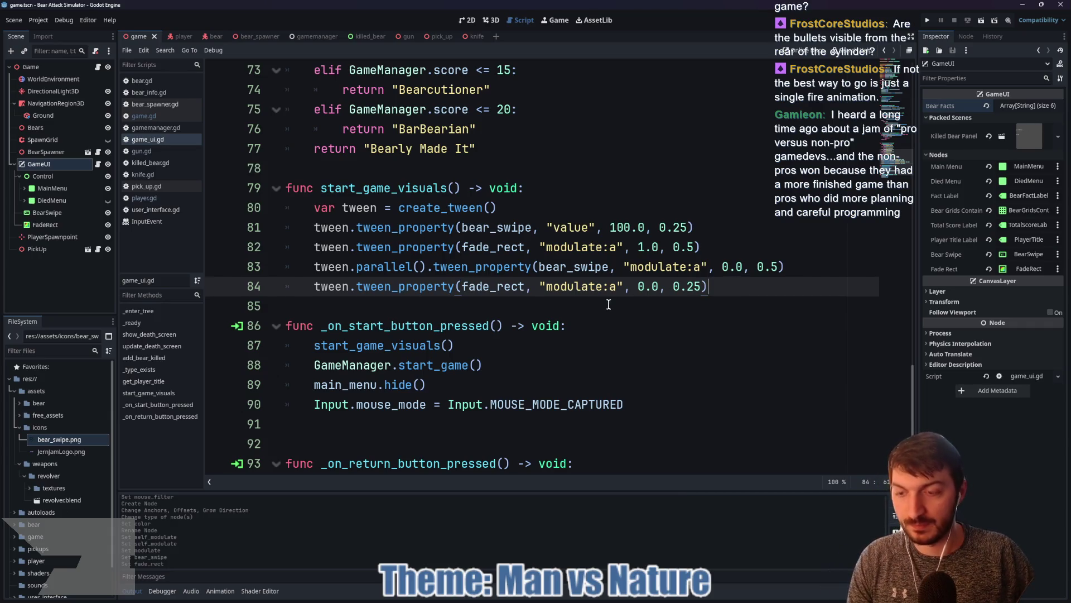
- In the 2D view, revert the BearSwipe node's Value back to 0
left_click(469, 20)
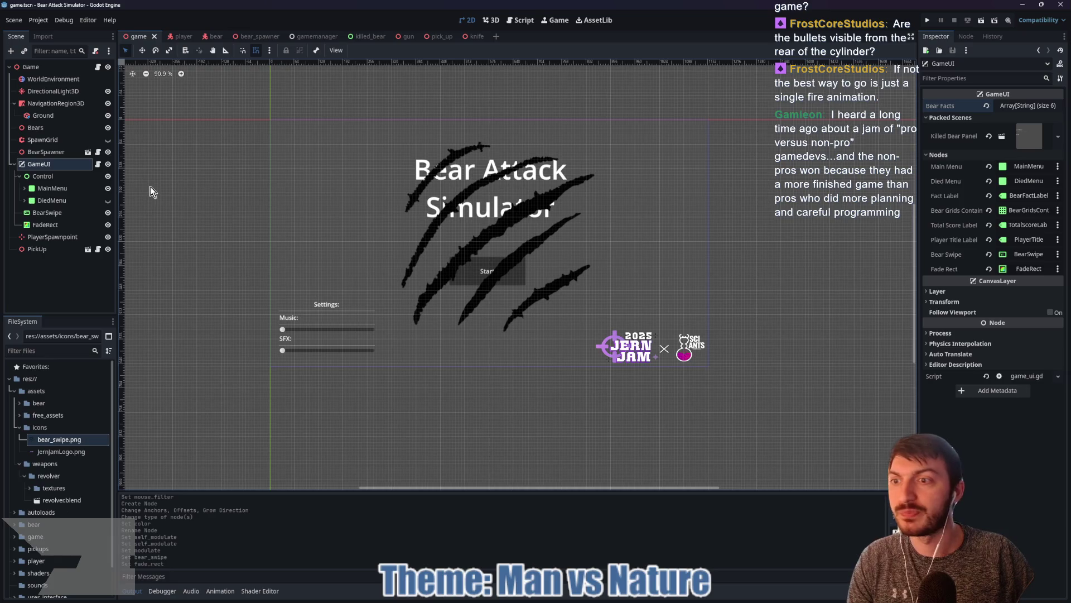
left_click(86, 213)
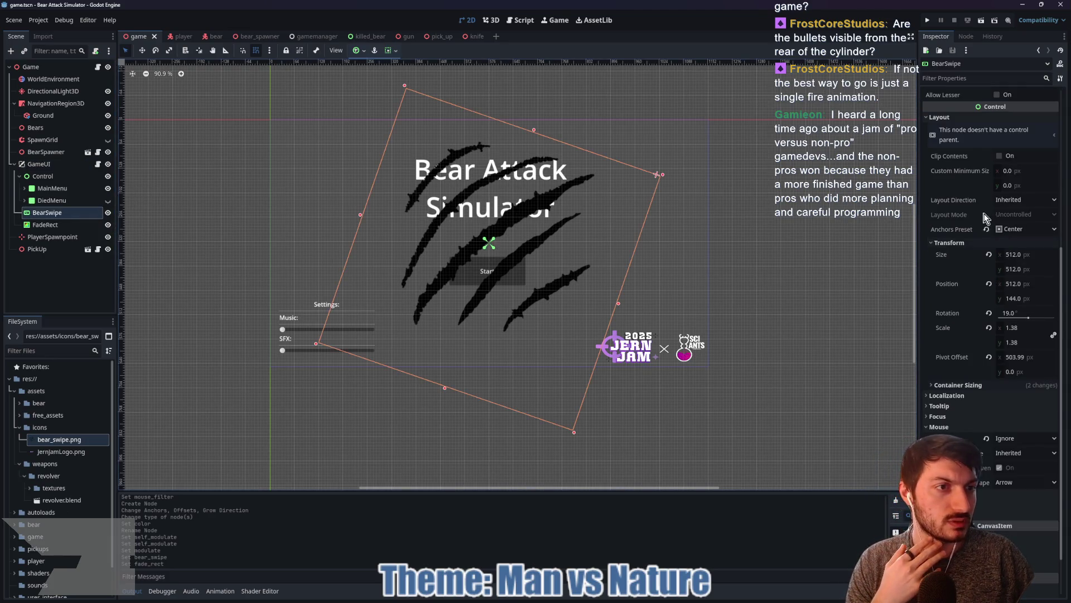
scroll(1016, 307, "up", 5)
left_click(984, 301)
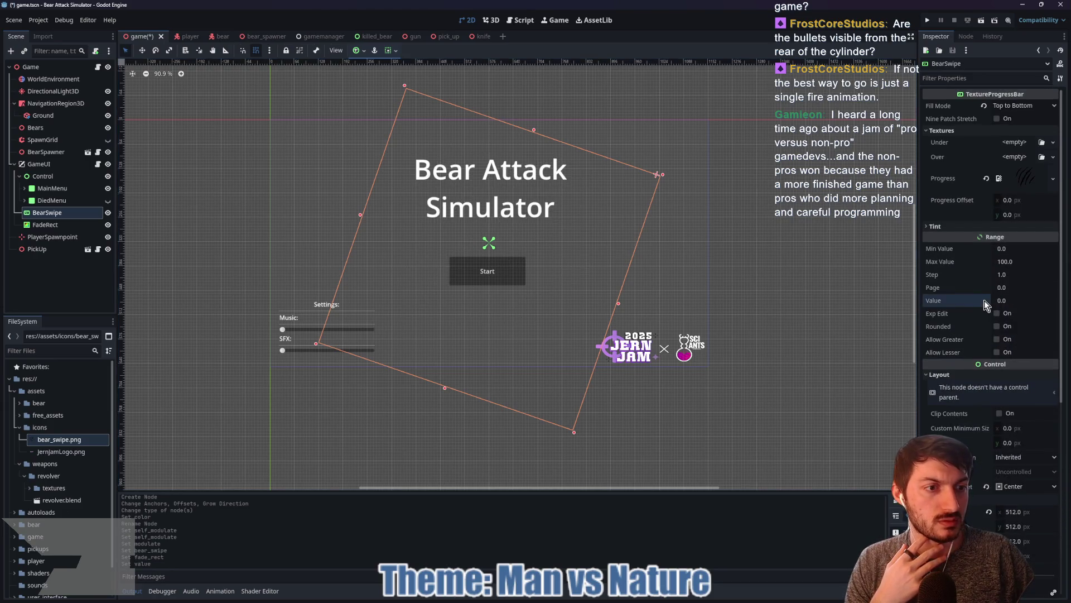
- Set FadeRect's Mouse Filter to Ignore, then run the game with F5
left_click(65, 225)
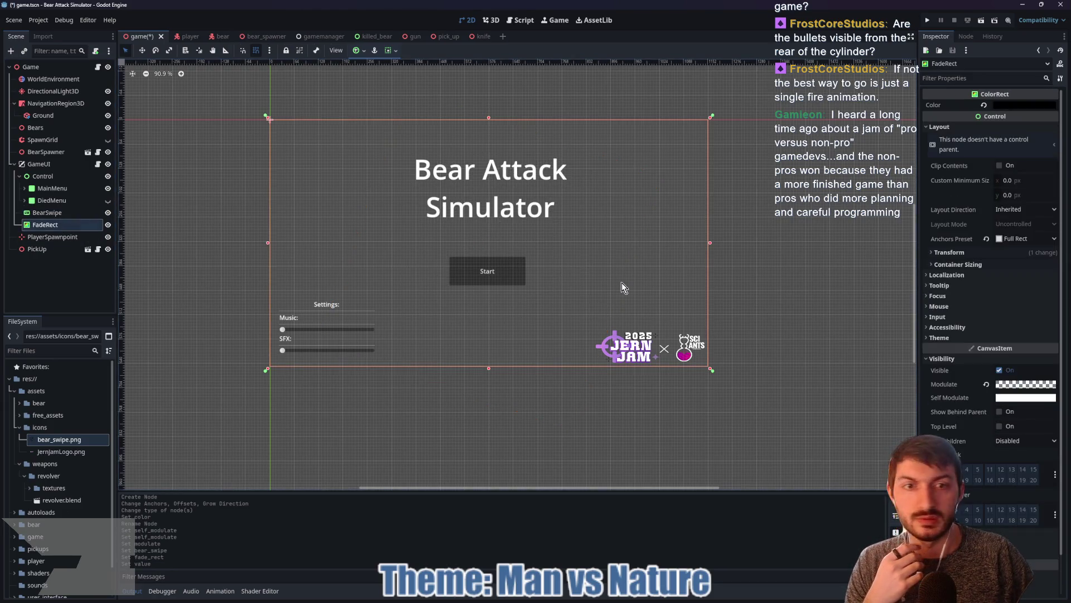
left_click(943, 306)
left_click(1025, 317)
left_click(1019, 359)
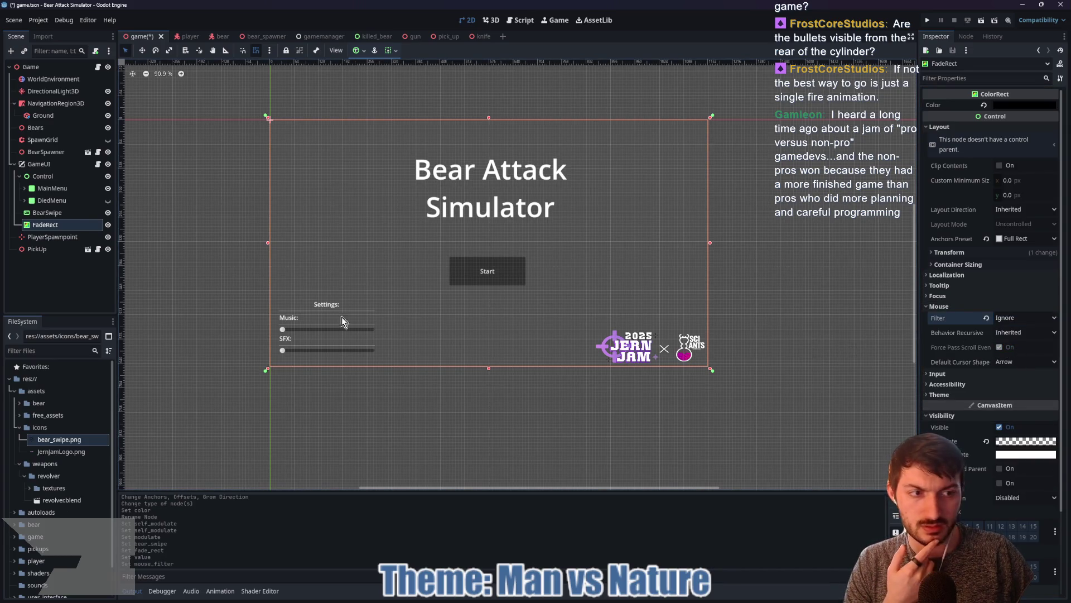
left_click(45, 213)
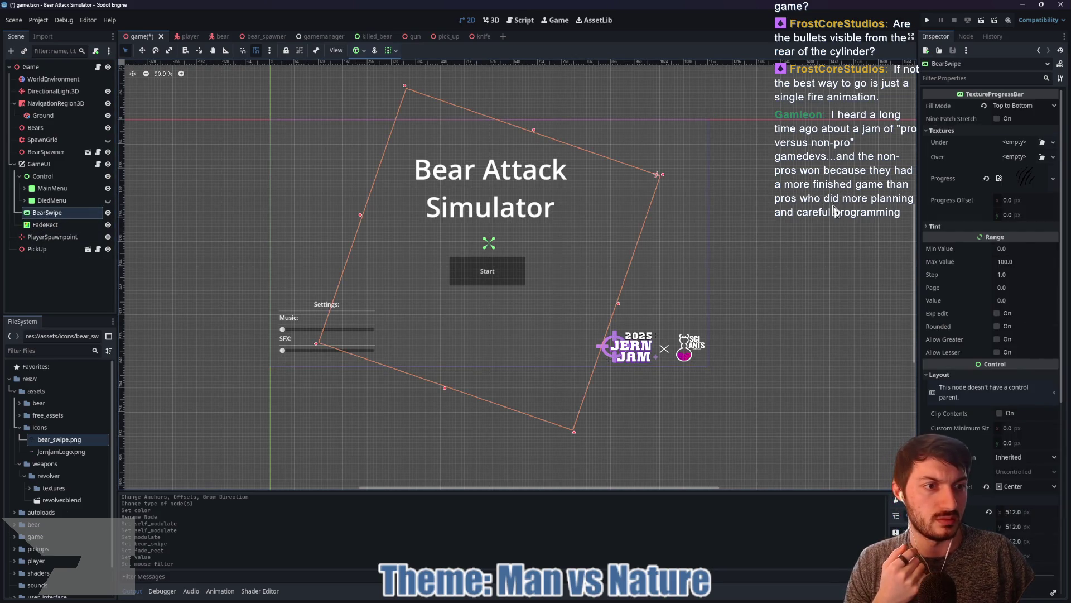
key("F5")
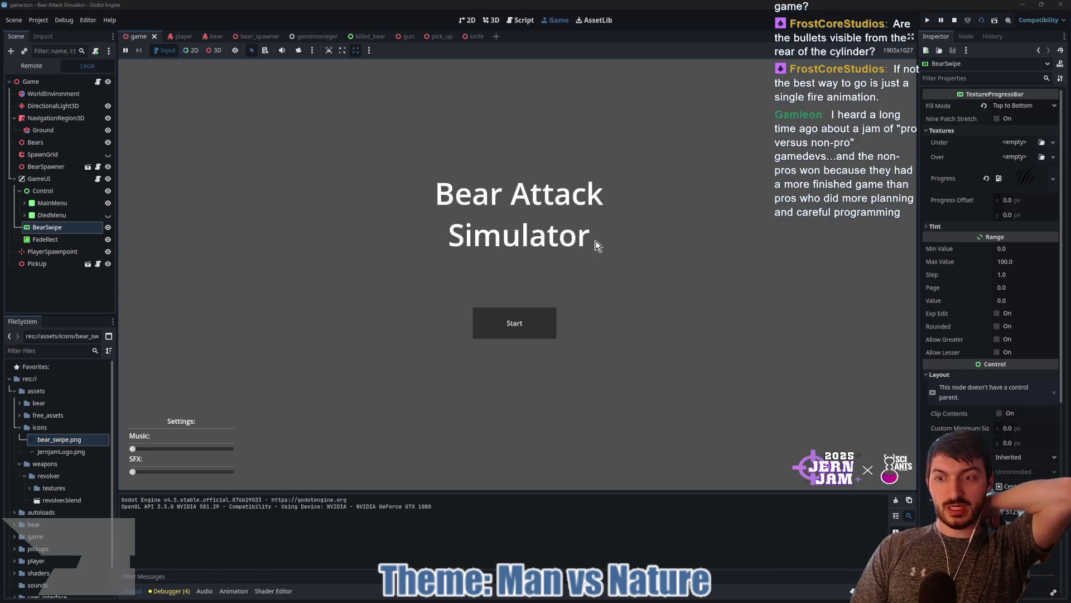
- Start a round from the title screen, stop the game with F8, and reopen the GameUI script
left_click(539, 319)
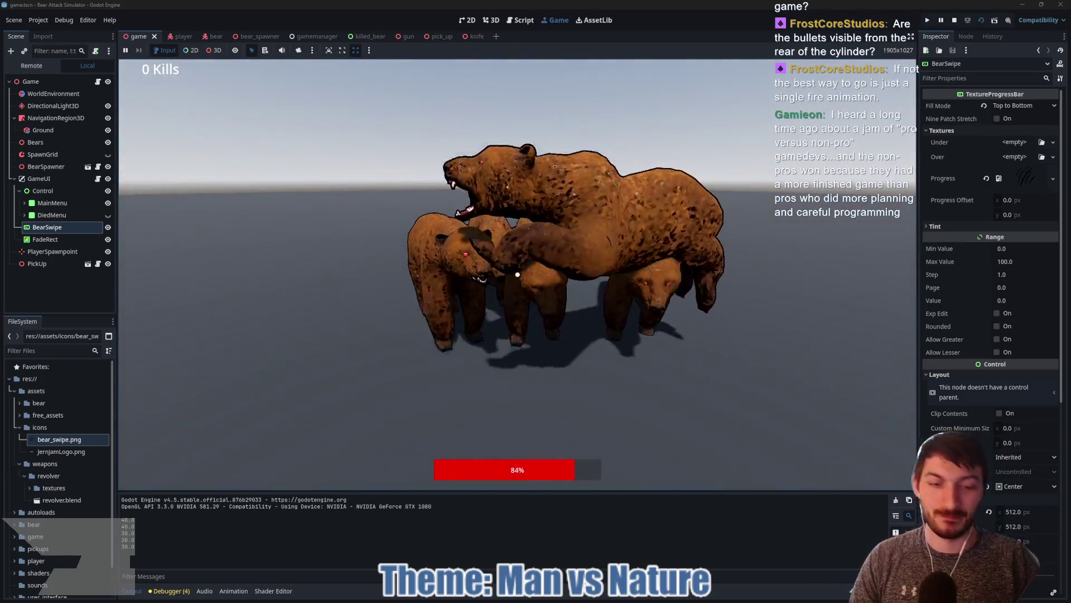
key("F8")
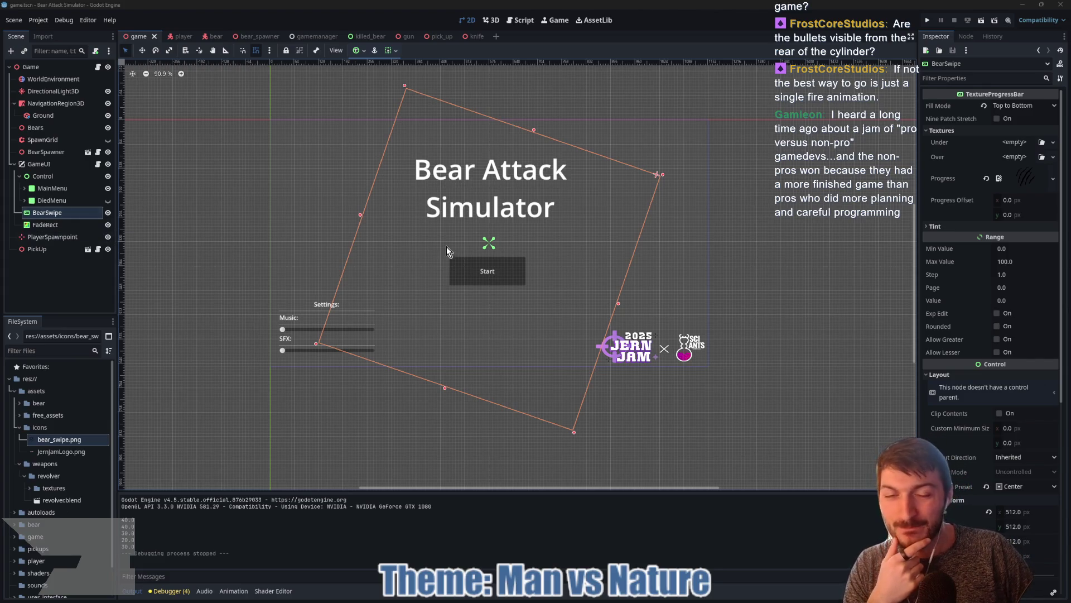
left_click(97, 165)
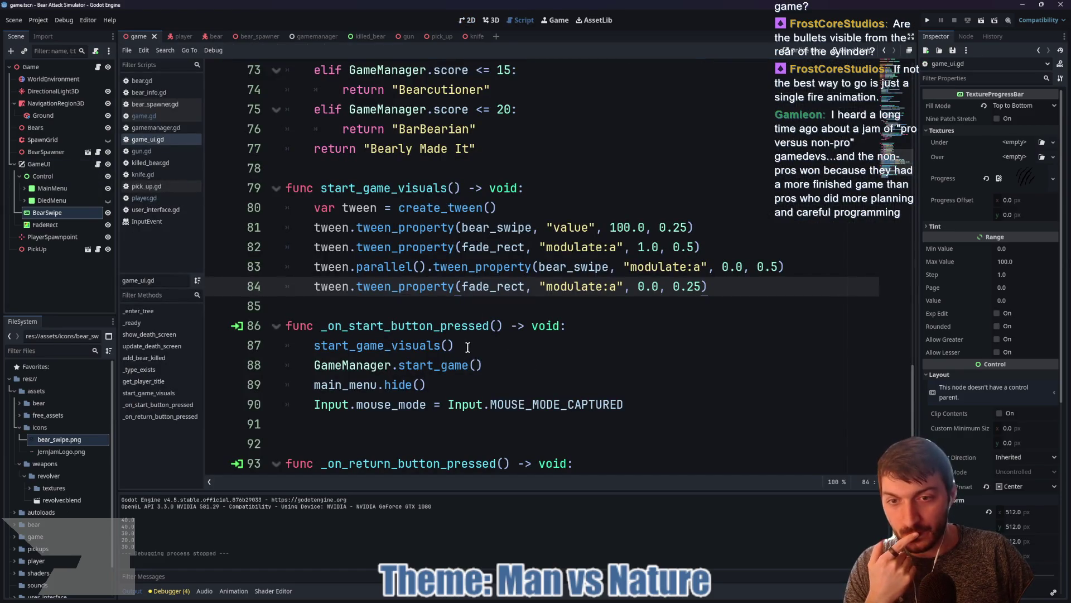